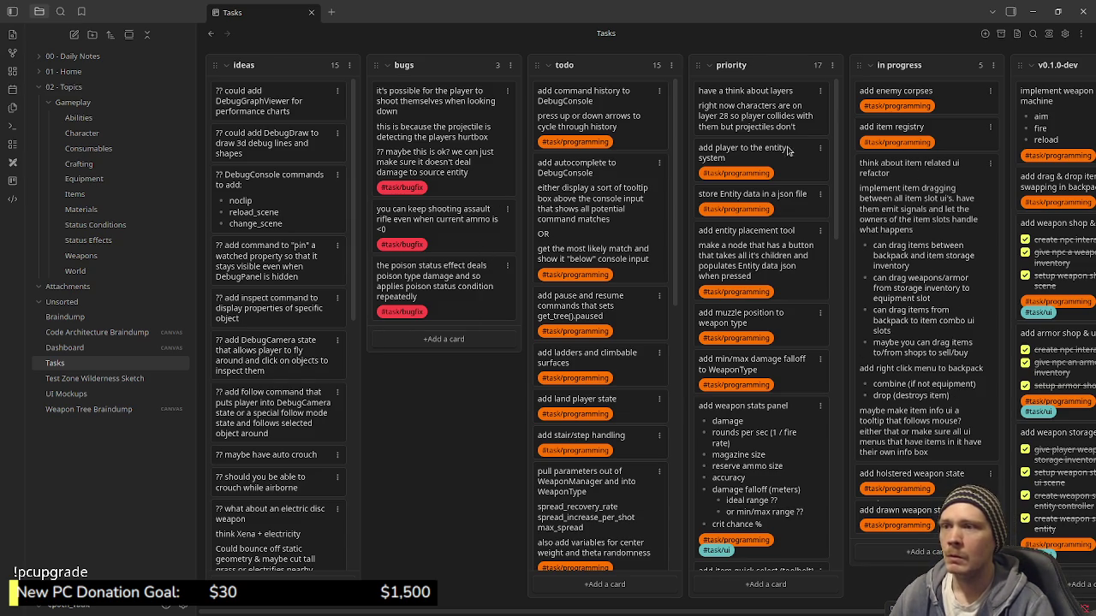
Move 'have a think about layers' to the top of todo and 'think about item related ui refactor' to the top of in progress.
{"action": "left_click_drag", "start_coordinate": [753, 104], "coordinate": [604, 103]}
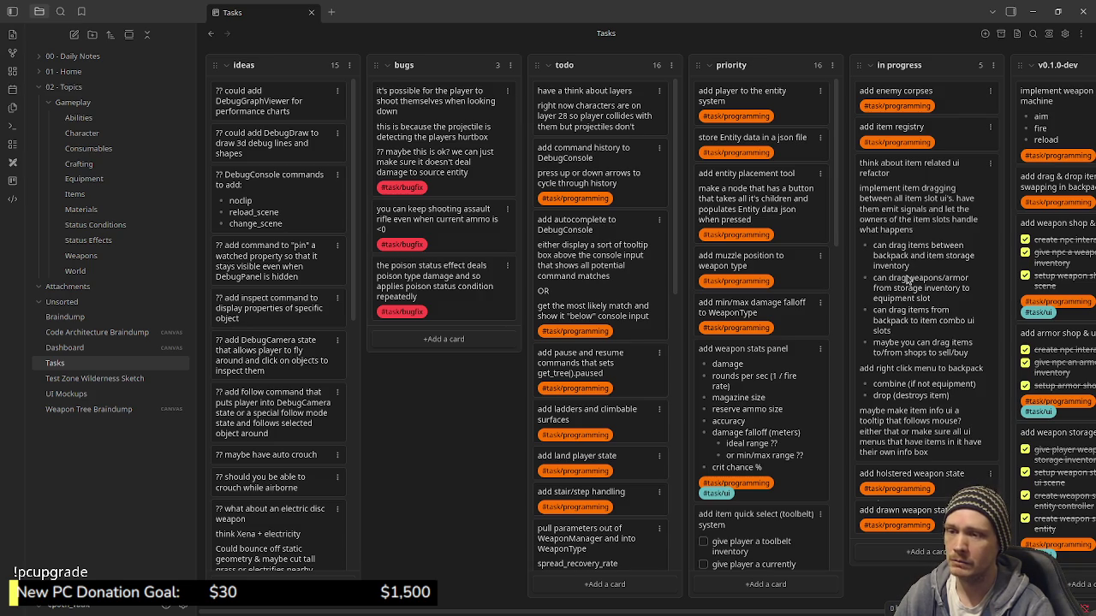
{"action": "left_click_drag", "start_coordinate": [909, 280], "coordinate": [909, 163]}
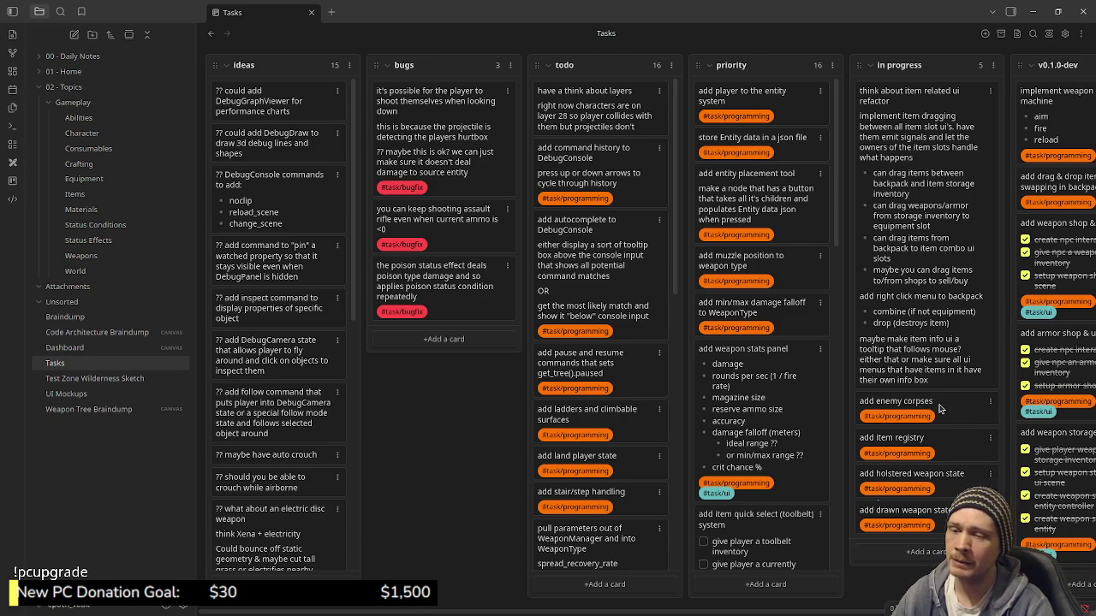
Scroll up and down through the priority and todo columns to review their cards.
{"action": "scroll", "coordinate": [794, 369], "scroll_direction": "down", "scroll_amount": 4}
{"action": "scroll", "coordinate": [794, 370], "scroll_direction": "down", "scroll_amount": 5}
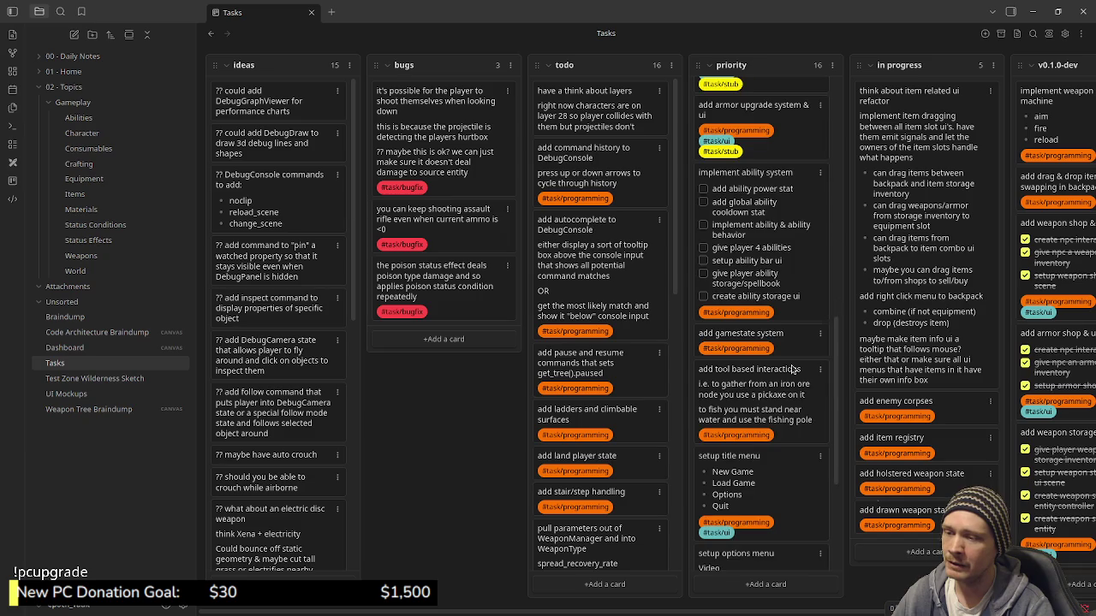
{"action": "scroll", "coordinate": [794, 370], "scroll_direction": "down", "scroll_amount": 5}
{"action": "scroll", "coordinate": [790, 370], "scroll_direction": "up", "scroll_amount": 3}
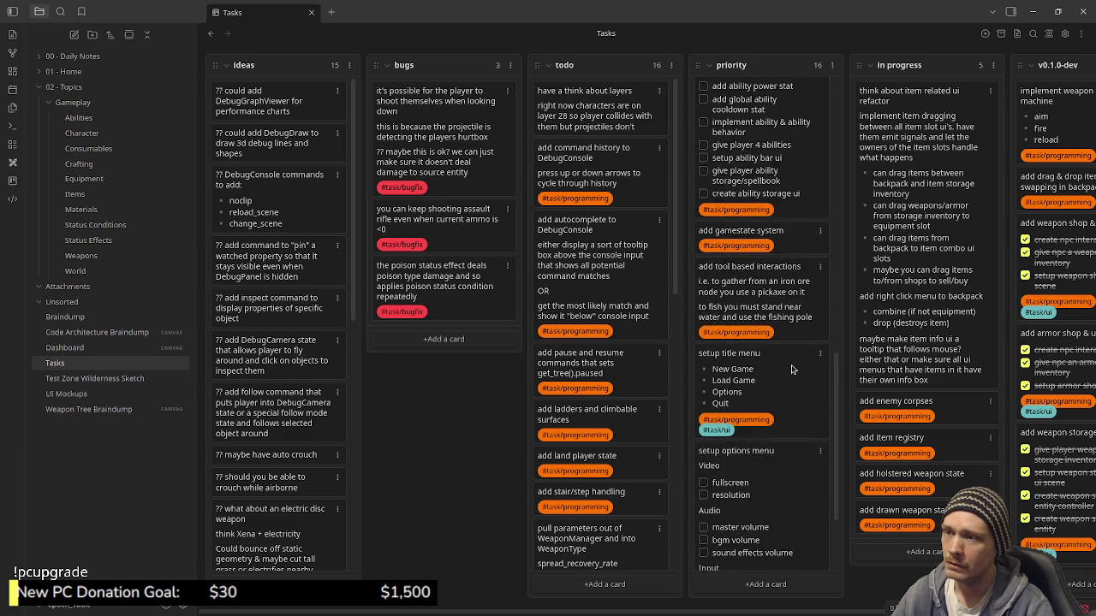
{"action": "scroll", "coordinate": [791, 370], "scroll_direction": "up", "scroll_amount": 3}
{"action": "scroll", "coordinate": [790, 370], "scroll_direction": "up", "scroll_amount": 2}
{"action": "scroll", "coordinate": [791, 369], "scroll_direction": "up", "scroll_amount": 4}
{"action": "scroll", "coordinate": [790, 369], "scroll_direction": "up", "scroll_amount": 3}
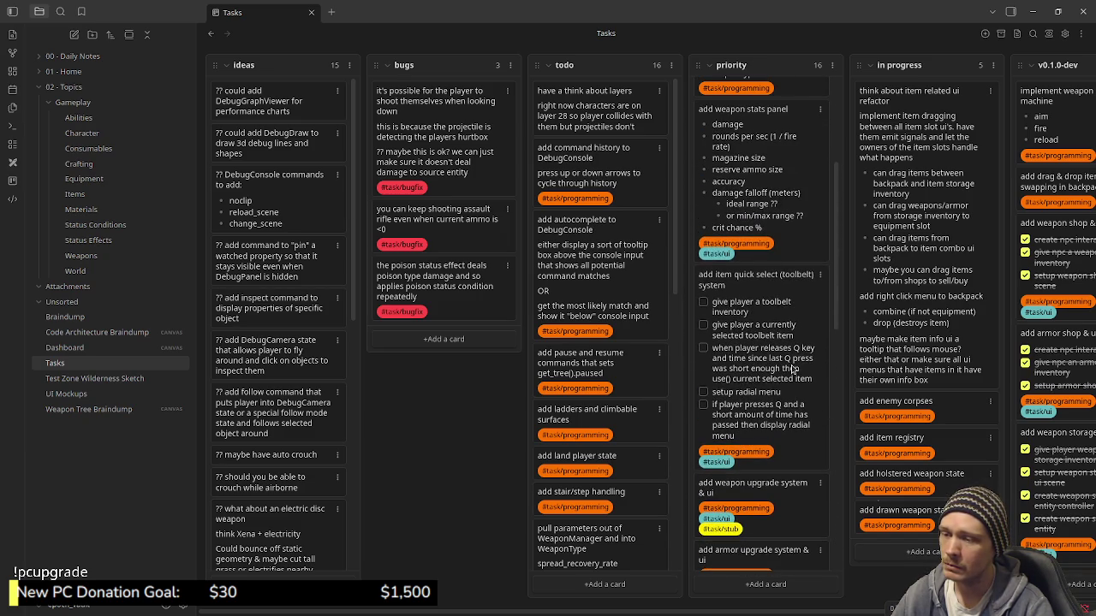
{"action": "scroll", "coordinate": [791, 370], "scroll_direction": "down", "scroll_amount": 1}
{"action": "scroll", "coordinate": [791, 370], "scroll_direction": "up", "scroll_amount": 2}
{"action": "scroll", "coordinate": [791, 370], "scroll_direction": "up", "scroll_amount": 3}
{"action": "scroll", "coordinate": [791, 369], "scroll_direction": "up", "scroll_amount": 2}
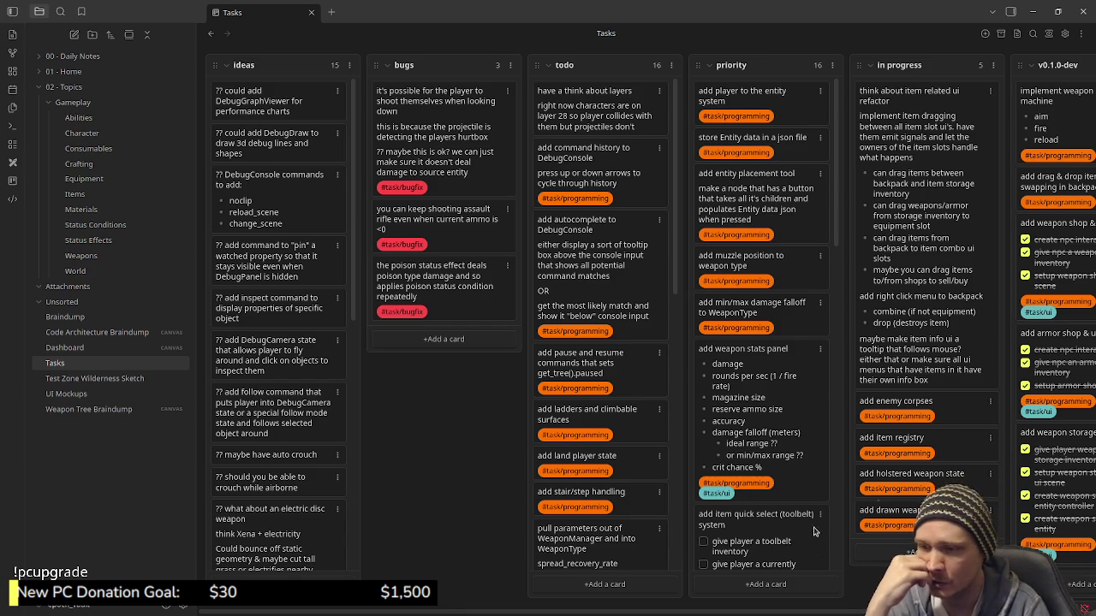
{"action": "scroll", "coordinate": [793, 484], "scroll_direction": "down", "scroll_amount": 5}
{"action": "scroll", "coordinate": [793, 480], "scroll_direction": "down", "scroll_amount": 5}
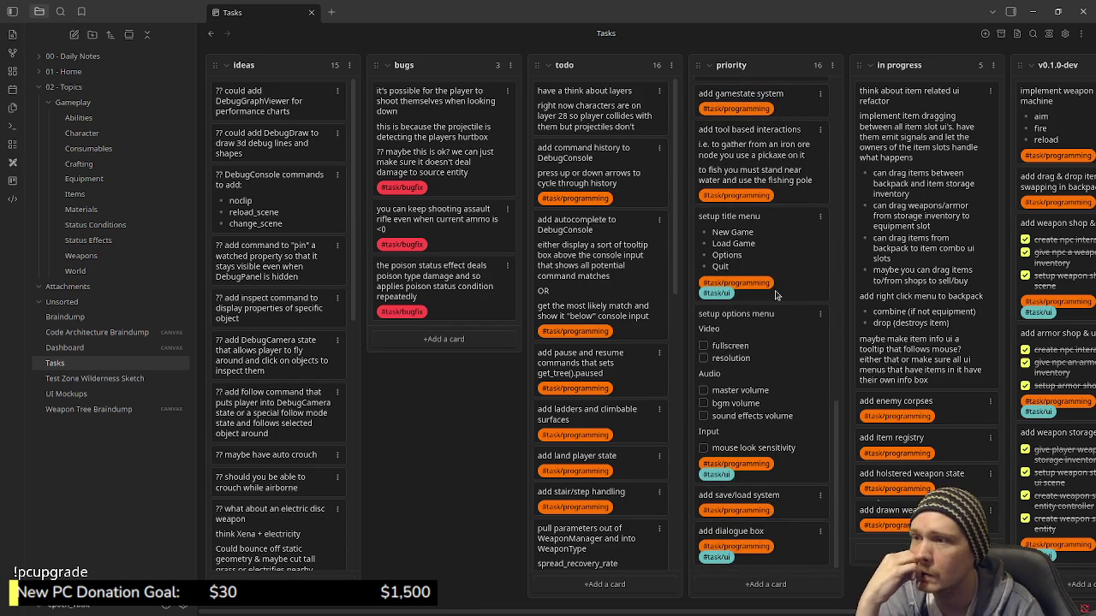
{"action": "scroll", "coordinate": [786, 369], "scroll_direction": "up", "scroll_amount": 1}
{"action": "scroll", "coordinate": [781, 334], "scroll_direction": "up", "scroll_amount": 1}
{"action": "scroll", "coordinate": [777, 295], "scroll_direction": "up", "scroll_amount": 1}
{"action": "scroll", "coordinate": [776, 295], "scroll_direction": "up", "scroll_amount": 1}
{"action": "scroll", "coordinate": [776, 296], "scroll_direction": "up", "scroll_amount": 1}
{"action": "scroll", "coordinate": [777, 295], "scroll_direction": "up", "scroll_amount": 1}
{"action": "scroll", "coordinate": [777, 295], "scroll_direction": "up", "scroll_amount": 1}
{"action": "scroll", "coordinate": [776, 296], "scroll_direction": "up", "scroll_amount": 2}
{"action": "scroll", "coordinate": [776, 295], "scroll_direction": "up", "scroll_amount": 1}
{"action": "scroll", "coordinate": [776, 295], "scroll_direction": "up", "scroll_amount": 1}
{"action": "scroll", "coordinate": [776, 295], "scroll_direction": "up", "scroll_amount": 1}
{"action": "scroll", "coordinate": [776, 295], "scroll_direction": "up", "scroll_amount": 1}
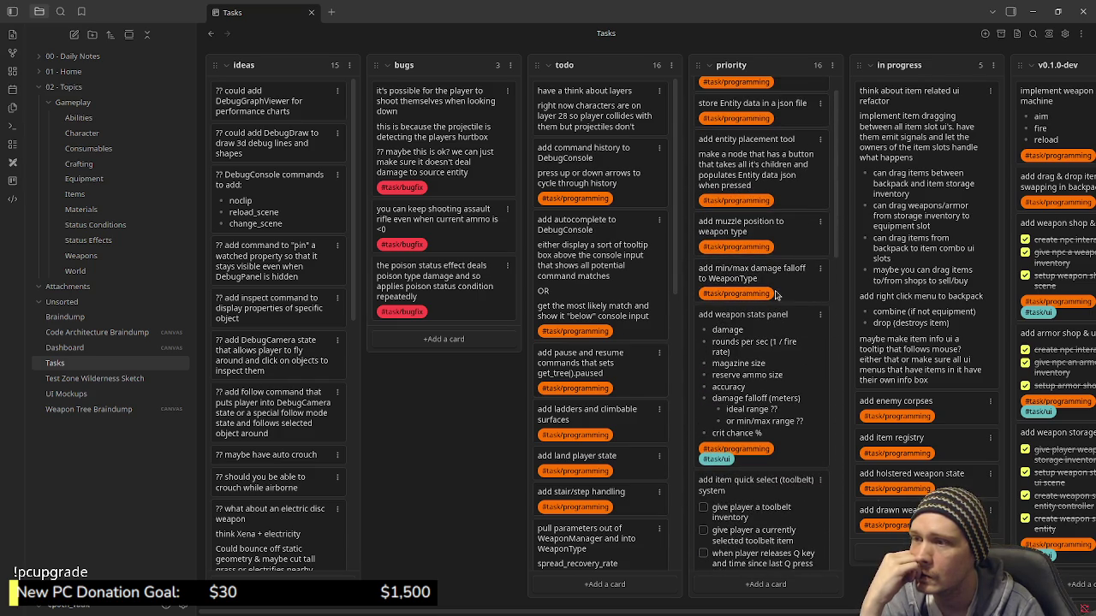
{"action": "scroll", "coordinate": [776, 295], "scroll_direction": "up", "scroll_amount": 1}
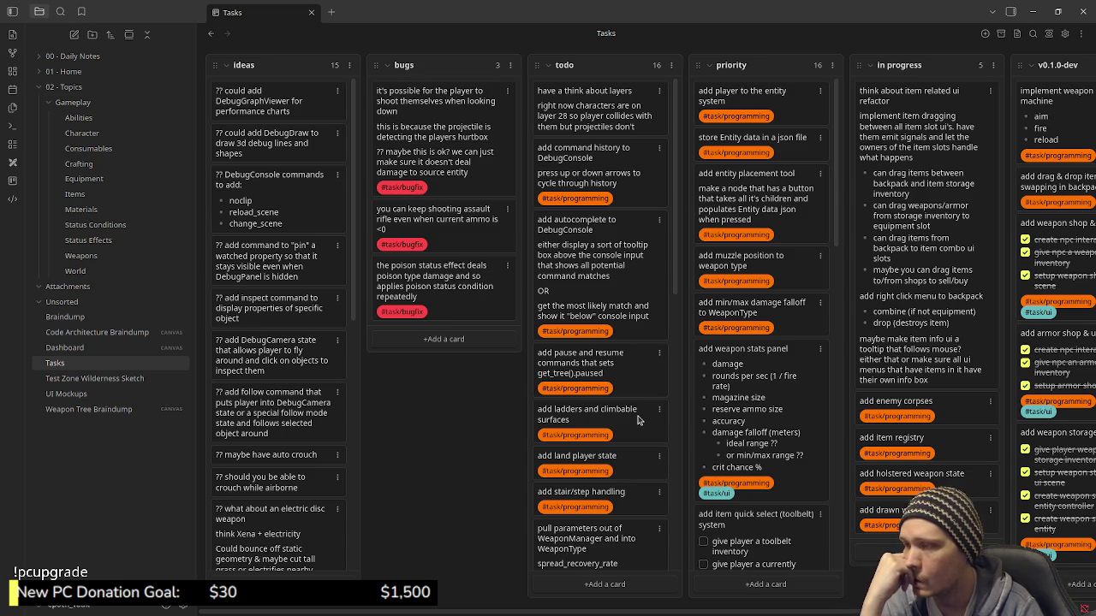
{"action": "scroll", "coordinate": [633, 442], "scroll_direction": "down", "scroll_amount": 3}
{"action": "scroll", "coordinate": [634, 443], "scroll_direction": "down", "scroll_amount": 1}
{"action": "scroll", "coordinate": [633, 443], "scroll_direction": "down", "scroll_amount": 1}
{"action": "scroll", "coordinate": [633, 442], "scroll_direction": "down", "scroll_amount": 2}
{"action": "scroll", "coordinate": [633, 443], "scroll_direction": "down", "scroll_amount": 1}
{"action": "scroll", "coordinate": [633, 442], "scroll_direction": "down", "scroll_amount": 3}
{"action": "scroll", "coordinate": [633, 442], "scroll_direction": "down", "scroll_amount": 2}
{"action": "scroll", "coordinate": [633, 442], "scroll_direction": "down", "scroll_amount": 1}
{"action": "scroll", "coordinate": [633, 442], "scroll_direction": "down", "scroll_amount": 2}
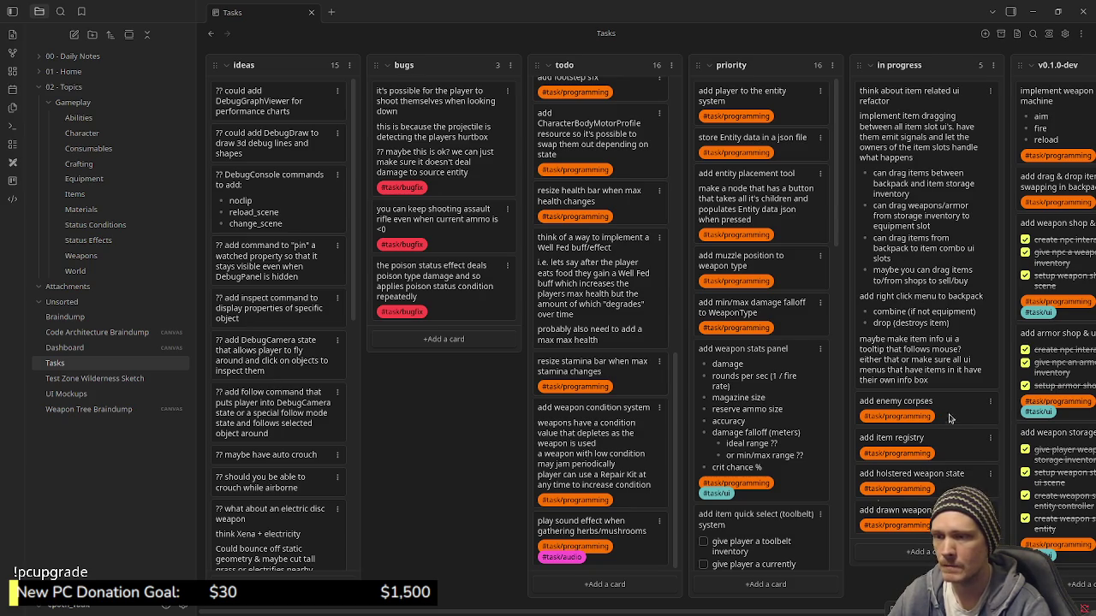
{"action": "left_click", "coordinate": [890, 552]}
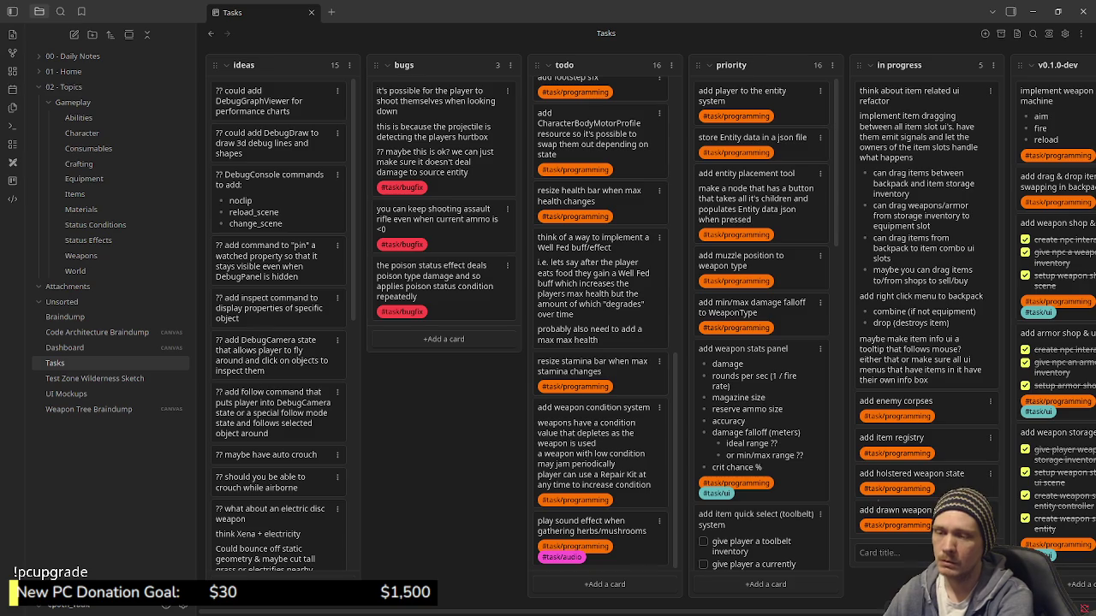
Start a new in progress card titled 'implement boar enemy' with a #task/programming tag.
{"action": "type", "text": "implement boar e"}
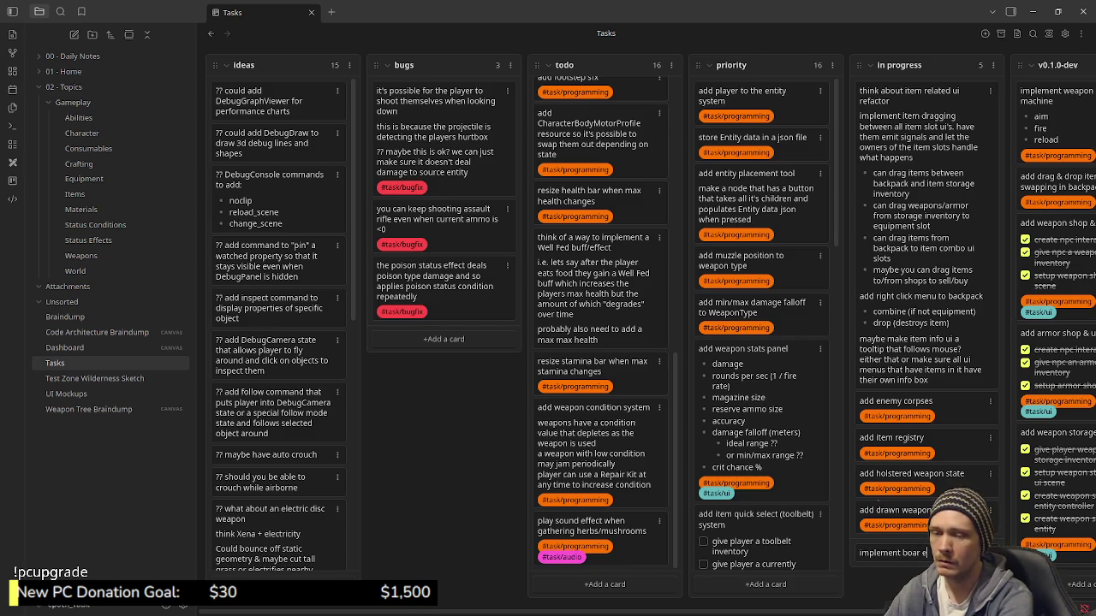
{"action": "type", "text": "n"}
{"action": "key", "text": "shift+Return"}
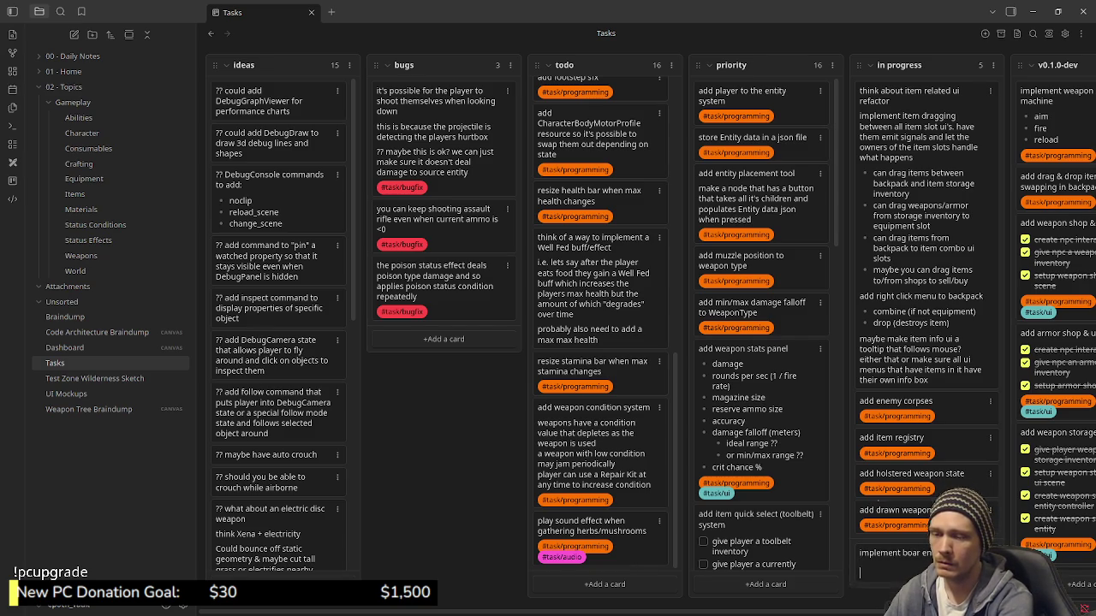
{"action": "type", "text": "#task/prog"}
{"action": "key", "text": "Return"}
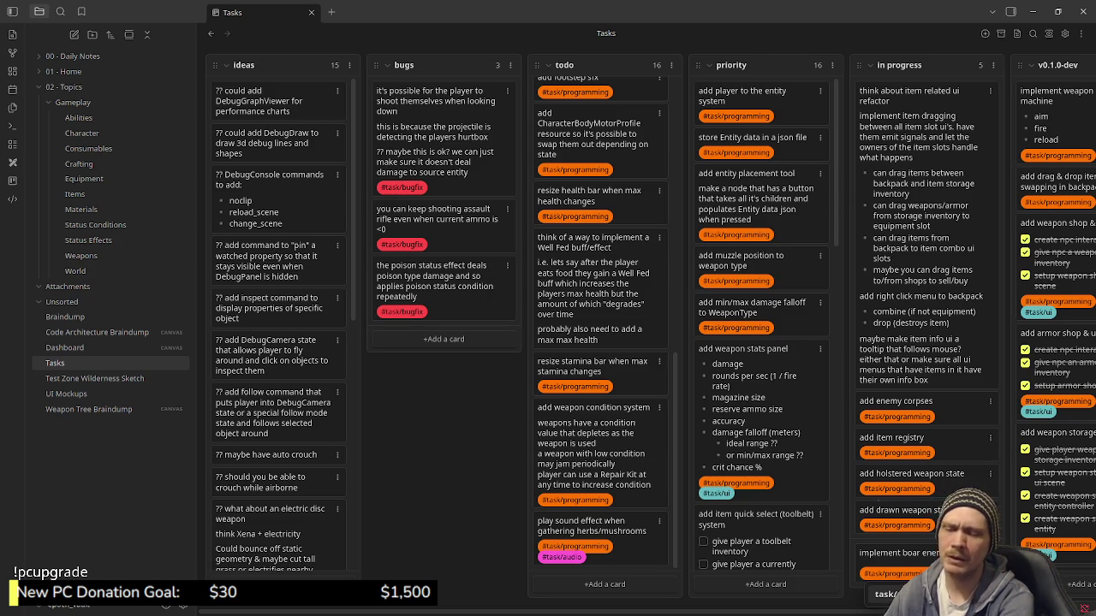
Add a second tag #task/art to the boar card and an empty line below the title.
{"action": "key", "text": "shift+Return"}
{"action": "type", "text": "@"}
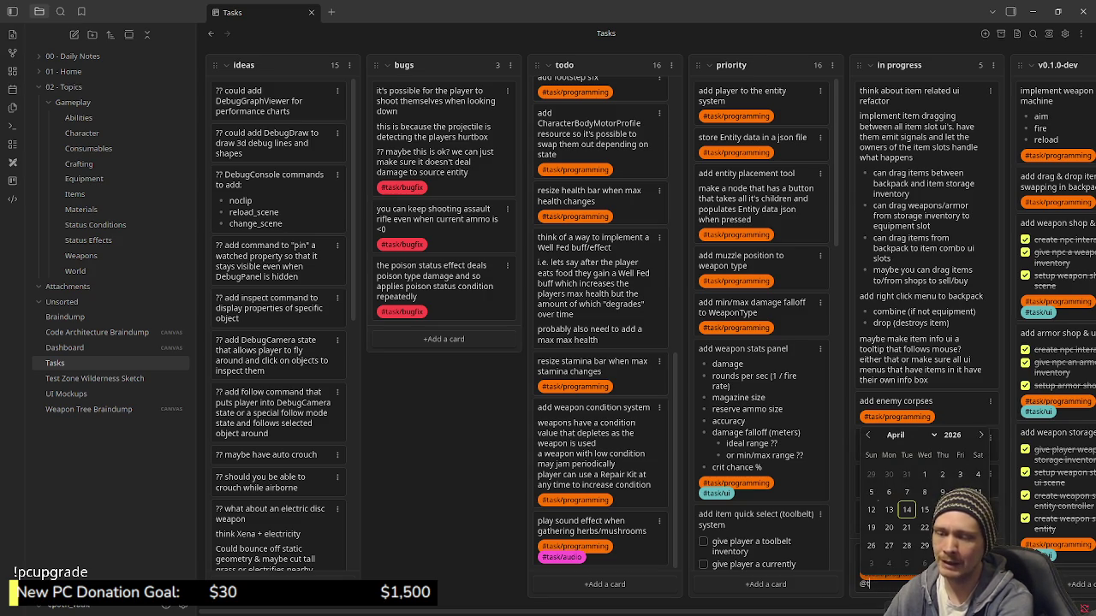
{"action": "key", "text": "BackSpace"}
{"action": "type", "text": "#task/p"}
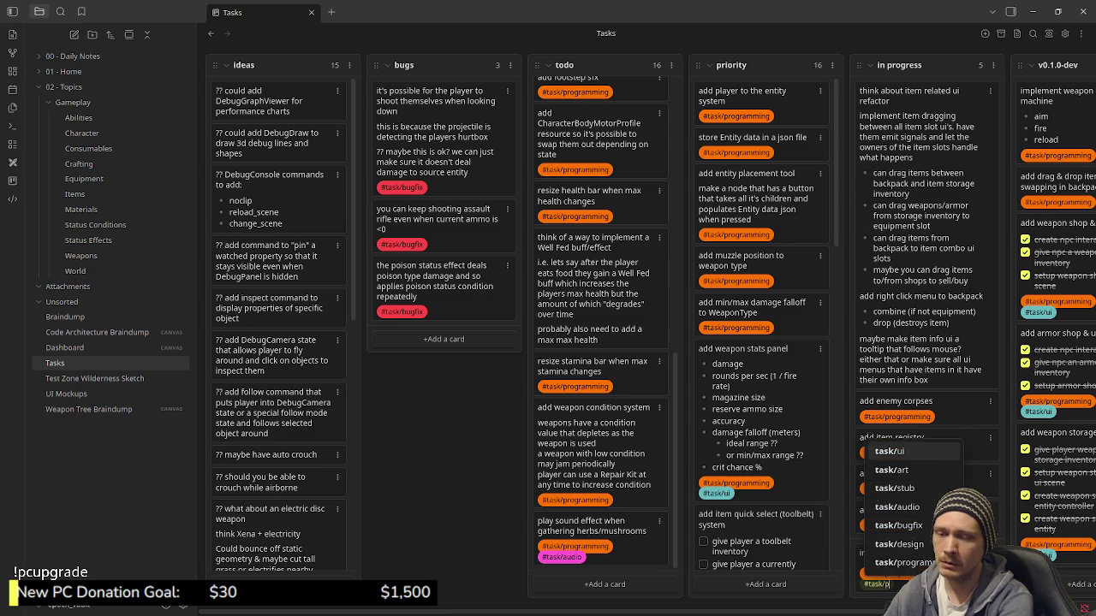
{"action": "type", "text": "rog"}
{"action": "key", "text": "BackSpace"}
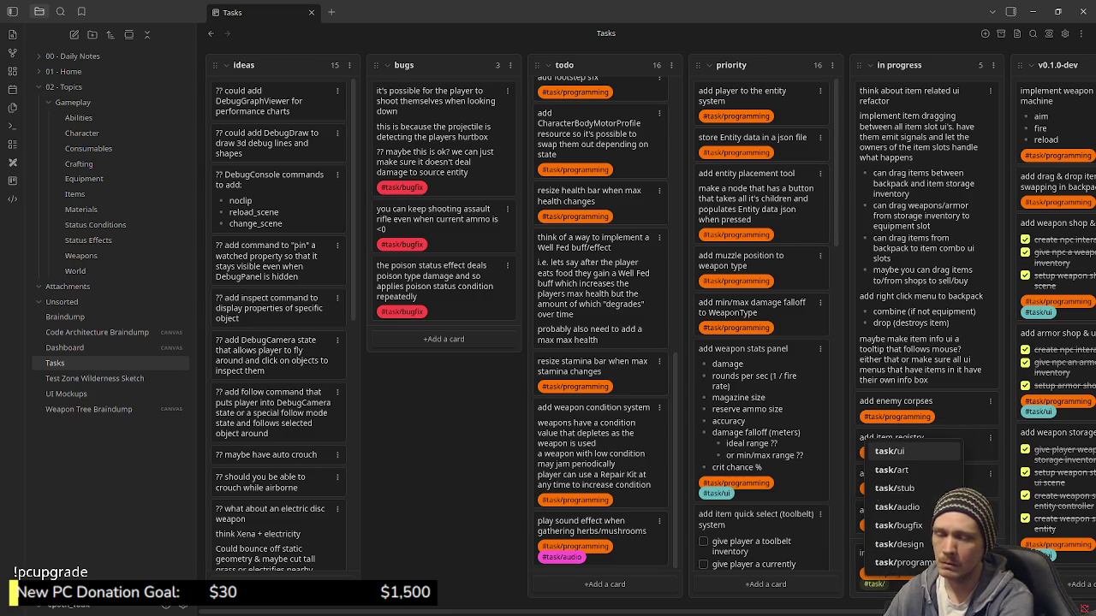
{"action": "key", "text": "Down"}
{"action": "key", "text": "Return"}
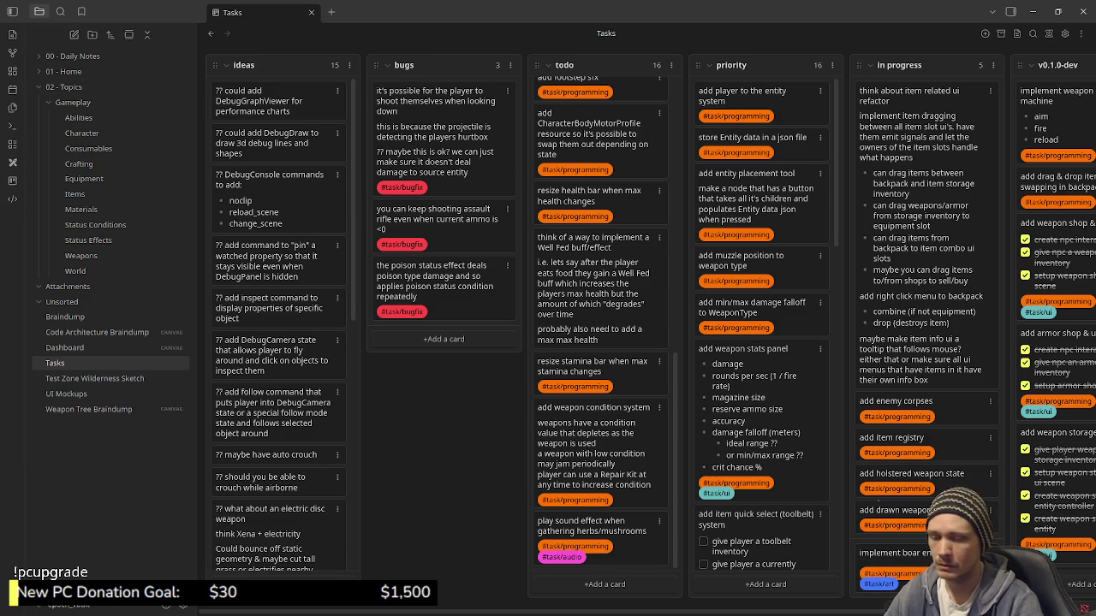
{"action": "key", "text": "Return"}
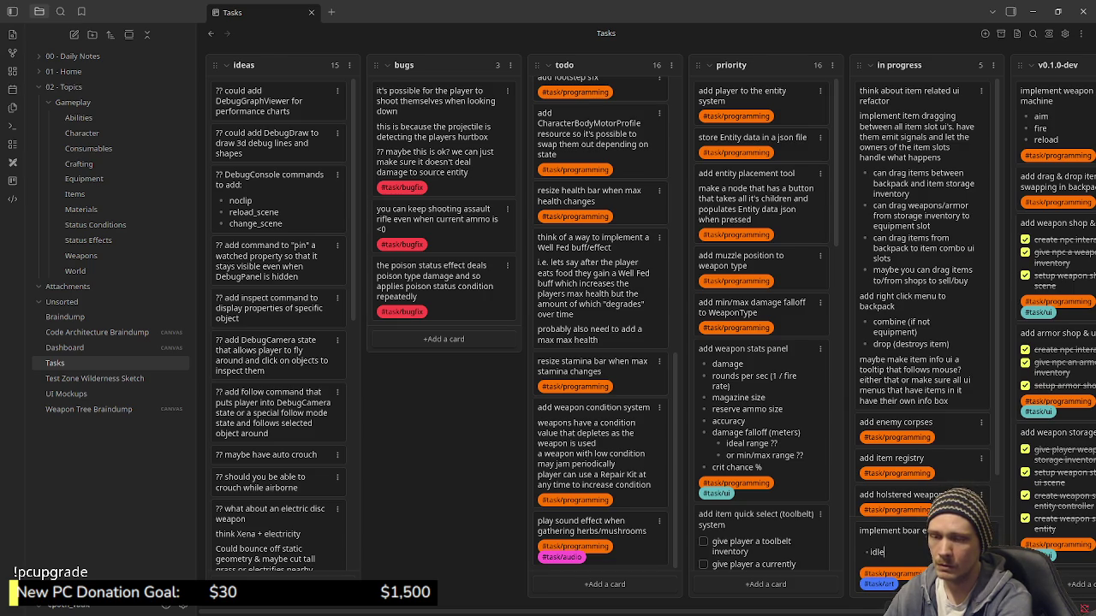
Save the boar card, then delete its idle, wander, chase and ram bullet lines.
{"action": "key", "text": "Return"}
{"action": "key", "text": "Escape"}
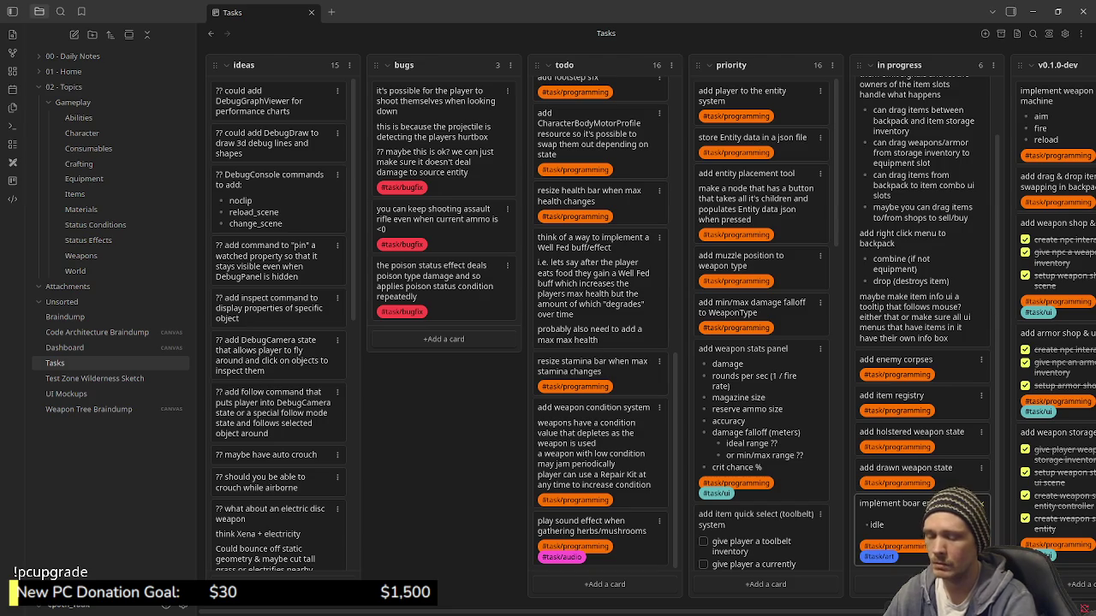
{"action": "key", "text": "Return"}
{"action": "type", "text": "wander"}
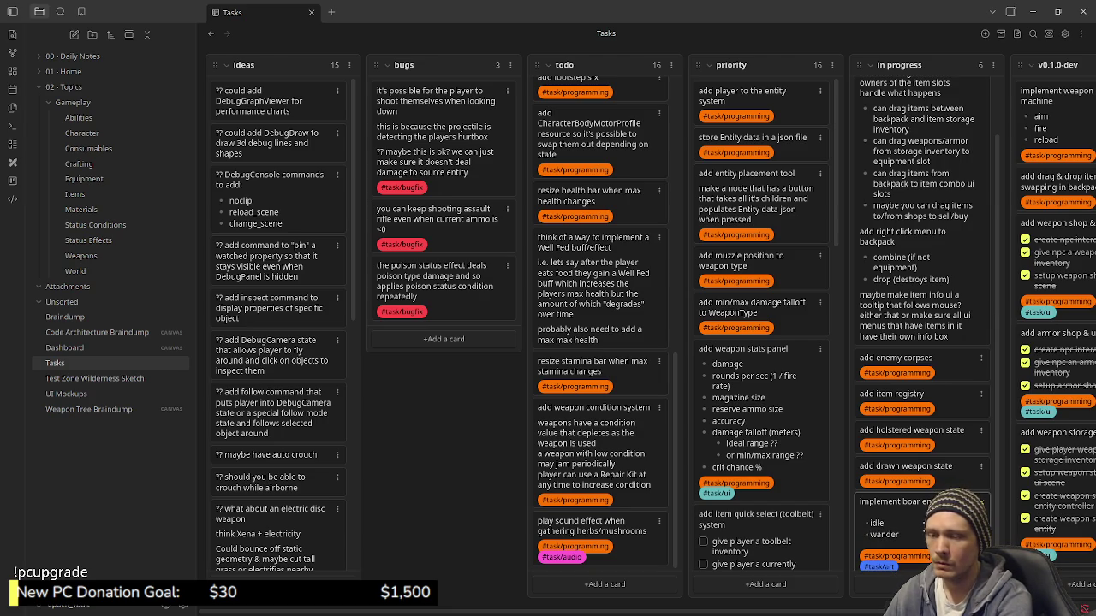
{"action": "key", "text": "Return"}
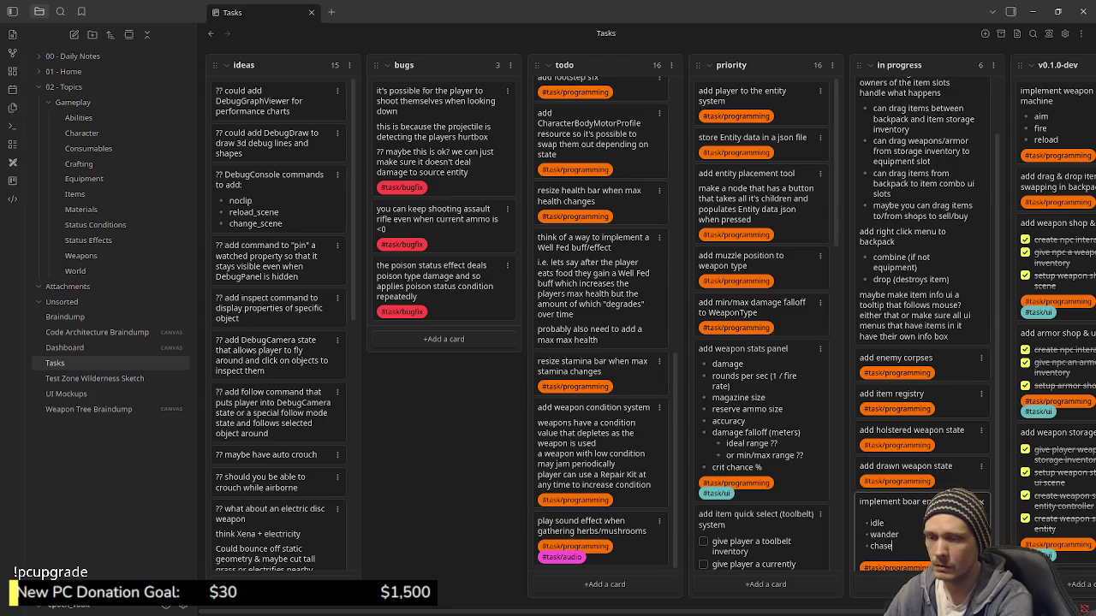
{"action": "key", "text": "Return"}
{"action": "key", "text": "Up"}
{"action": "key", "text": "Up"}
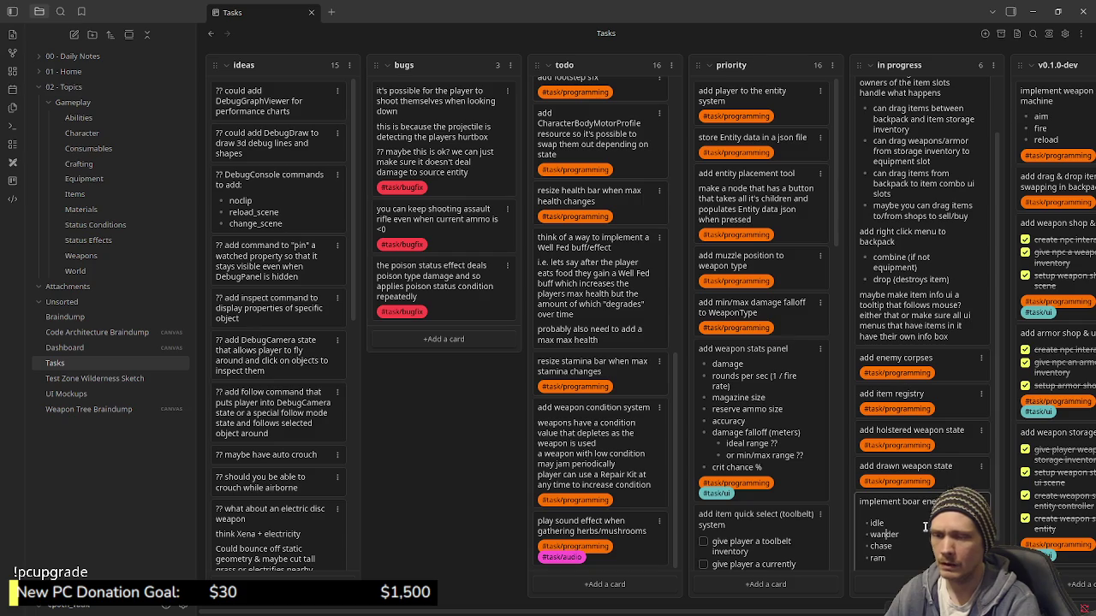
{"action": "key", "text": "shift+Up"}
{"action": "key", "text": "shift+Up"}
{"action": "key", "text": "shift+Up"}
{"action": "key", "text": "shift+Up"}
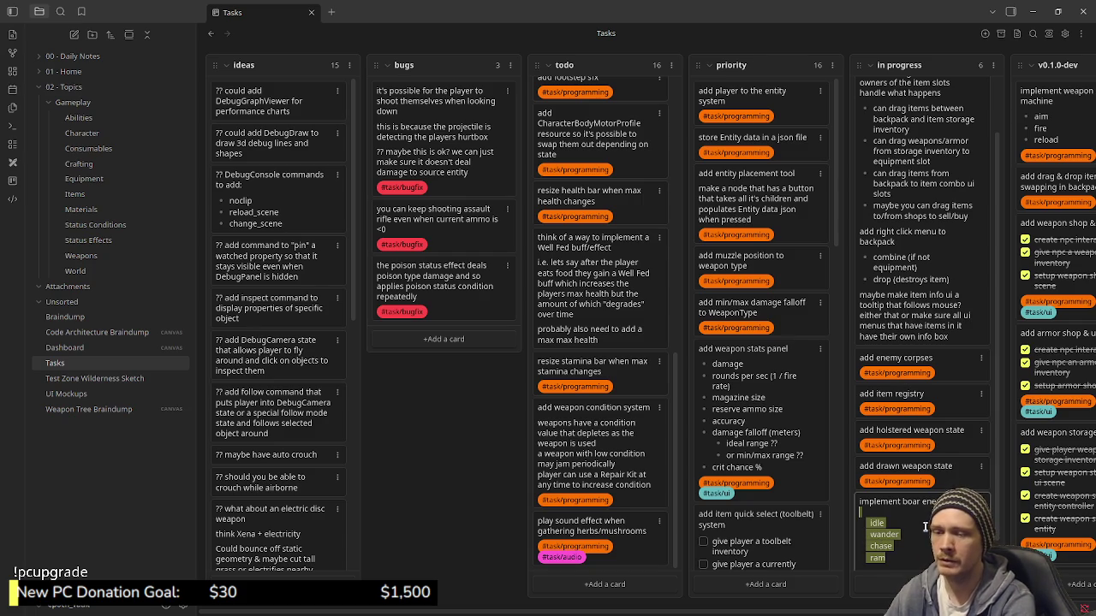
{"action": "key", "text": "BackSpace"}
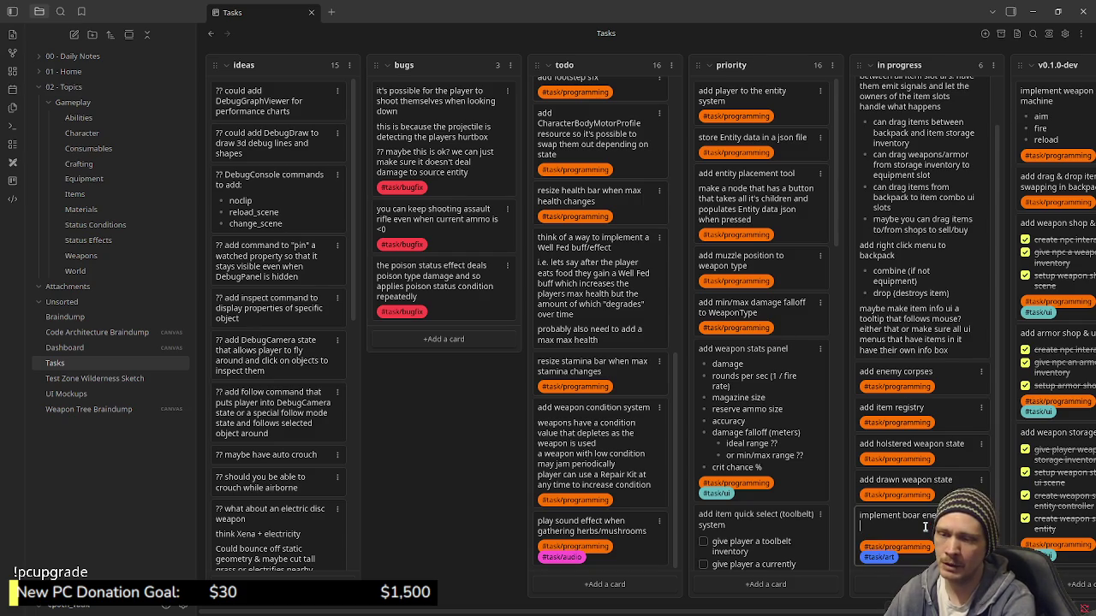
Add 'ai' and 'model' bullets to the boar card; move 'add enemy corpses' to the in progress bottom.
{"action": "key", "text": "Escape"}
{"action": "left_click", "coordinate": [926, 526]}
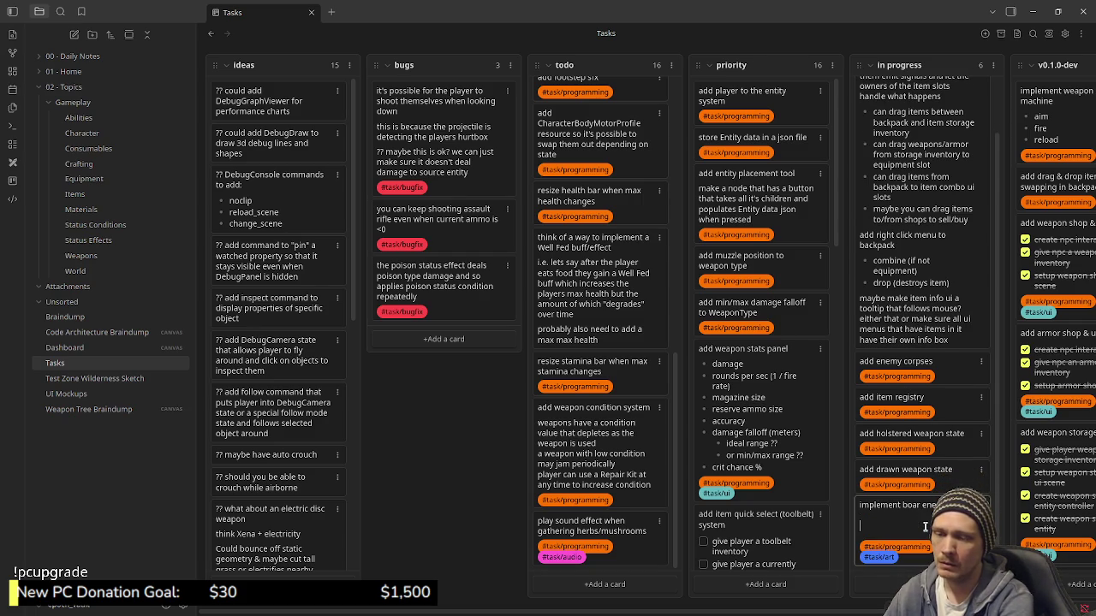
{"action": "type", "text": "- ai"}
{"action": "key", "text": "Escape"}
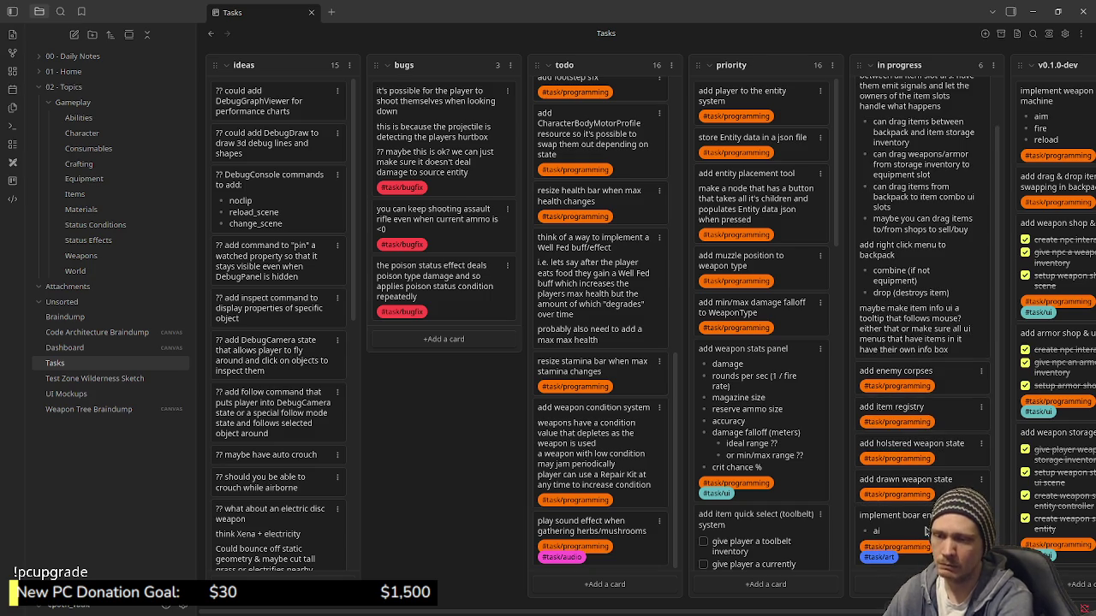
{"action": "left_click", "coordinate": [881, 524]}
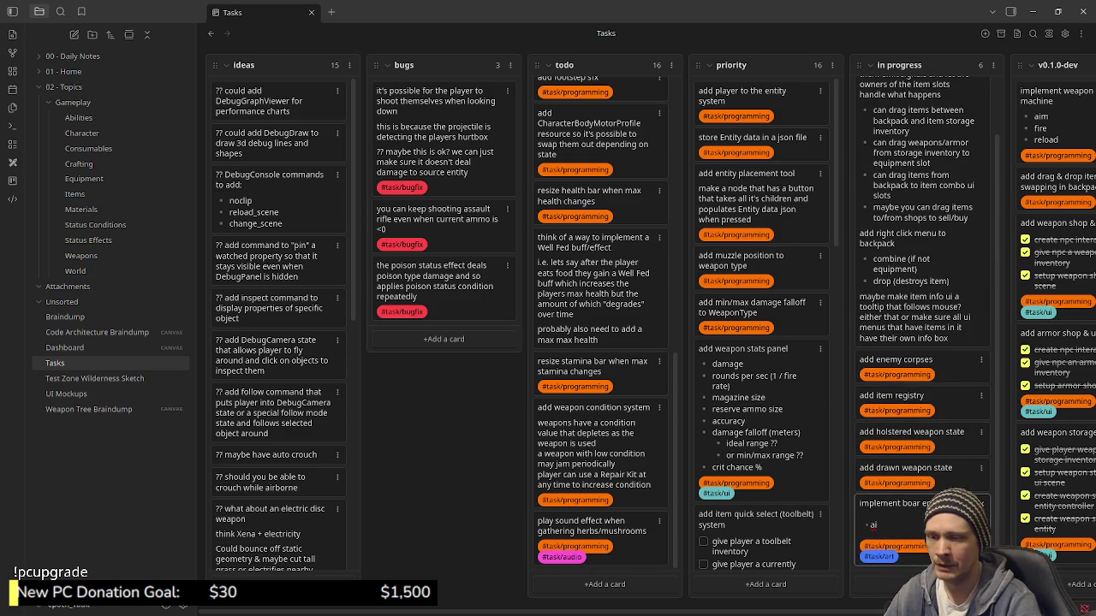
{"action": "key", "text": "Return"}
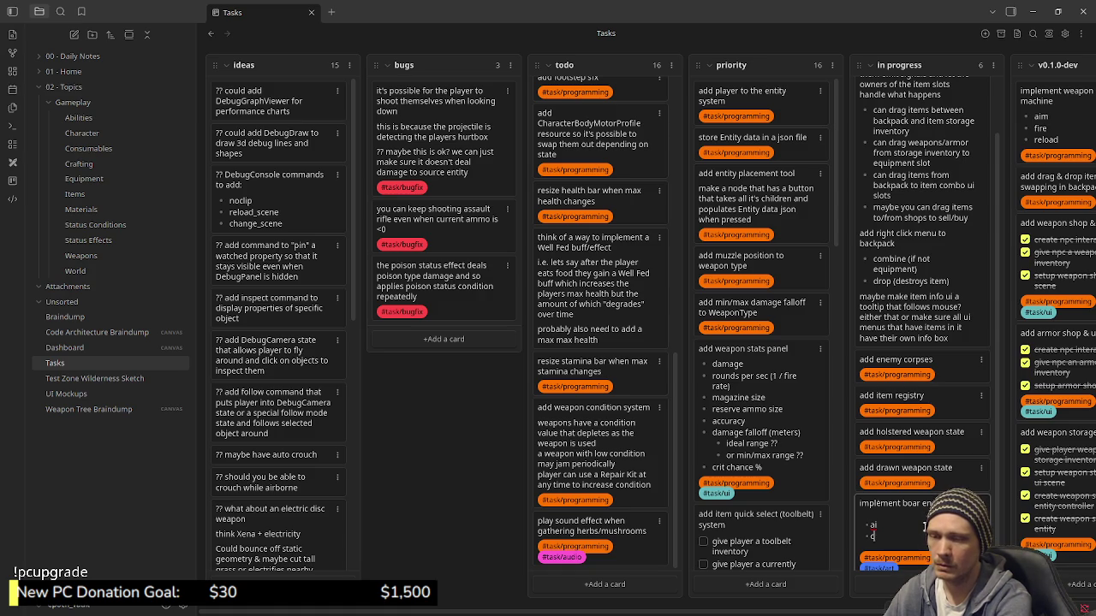
{"action": "type", "text": "odel"}
{"action": "key", "text": "Escape"}
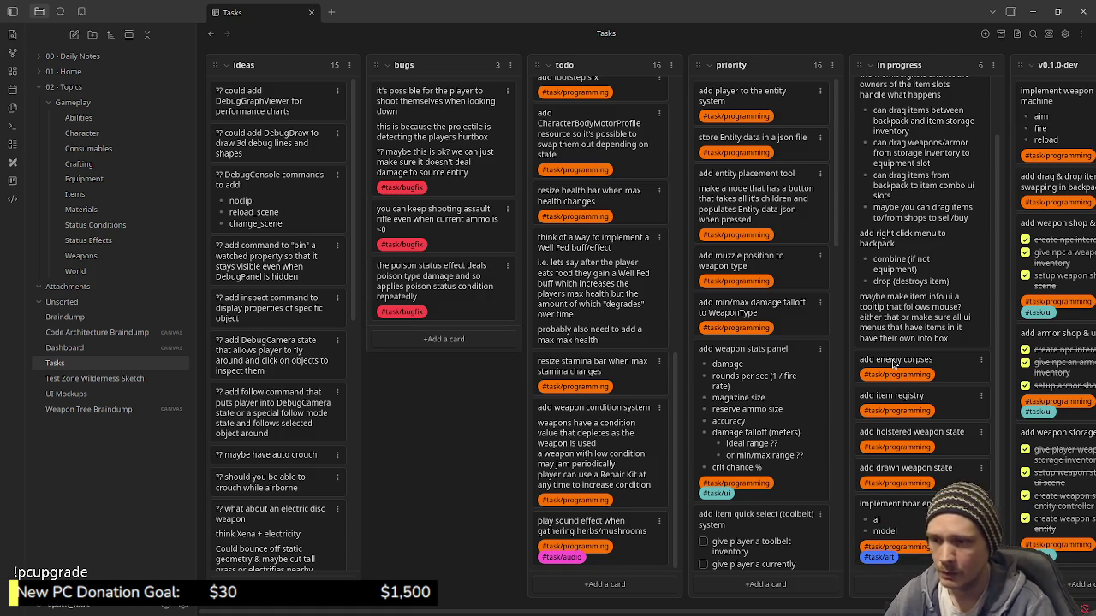
{"action": "left_click_drag", "start_coordinate": [894, 359], "coordinate": [898, 541]}
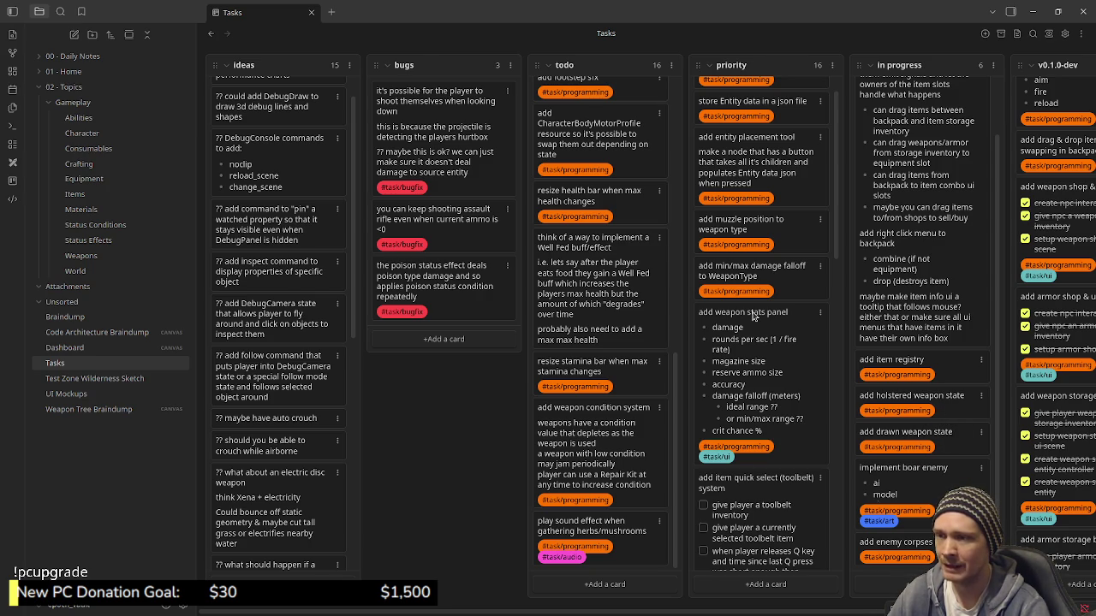
{"action": "scroll", "coordinate": [763, 221], "scroll_direction": "up", "scroll_amount": 1}
{"action": "scroll", "coordinate": [755, 387], "scroll_direction": "down", "scroll_amount": 3}
{"action": "scroll", "coordinate": [755, 388], "scroll_direction": "down", "scroll_amount": 2}
{"action": "scroll", "coordinate": [755, 390], "scroll_direction": "down", "scroll_amount": 1}
{"action": "scroll", "coordinate": [756, 394], "scroll_direction": "down", "scroll_amount": 1}
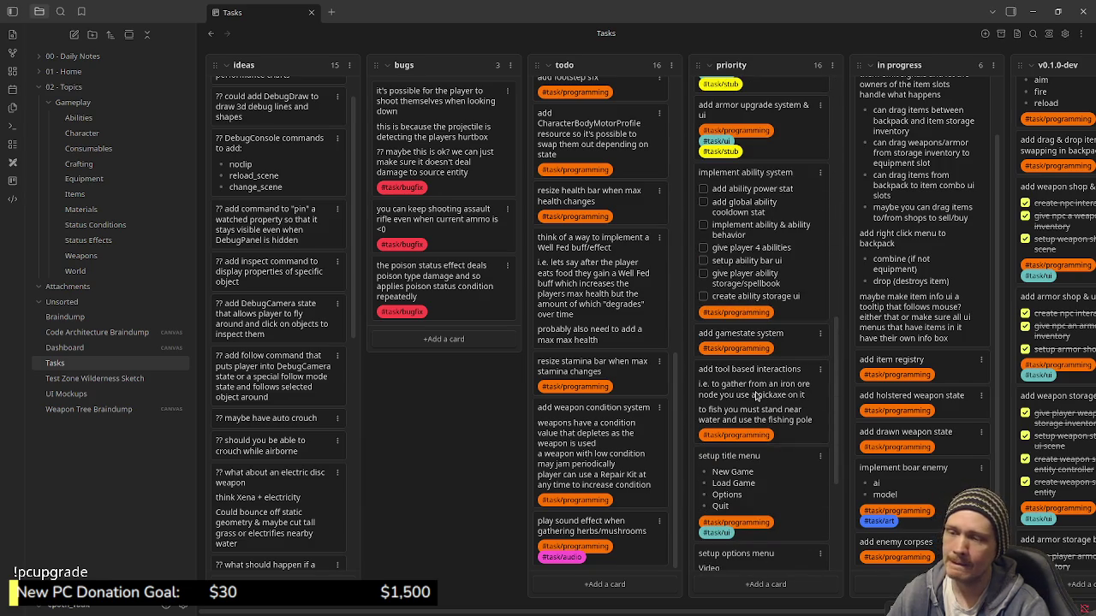
{"action": "scroll", "coordinate": [756, 396], "scroll_direction": "down", "scroll_amount": 1}
{"action": "scroll", "coordinate": [756, 397], "scroll_direction": "down", "scroll_amount": 1}
{"action": "scroll", "coordinate": [756, 395], "scroll_direction": "down", "scroll_amount": 1}
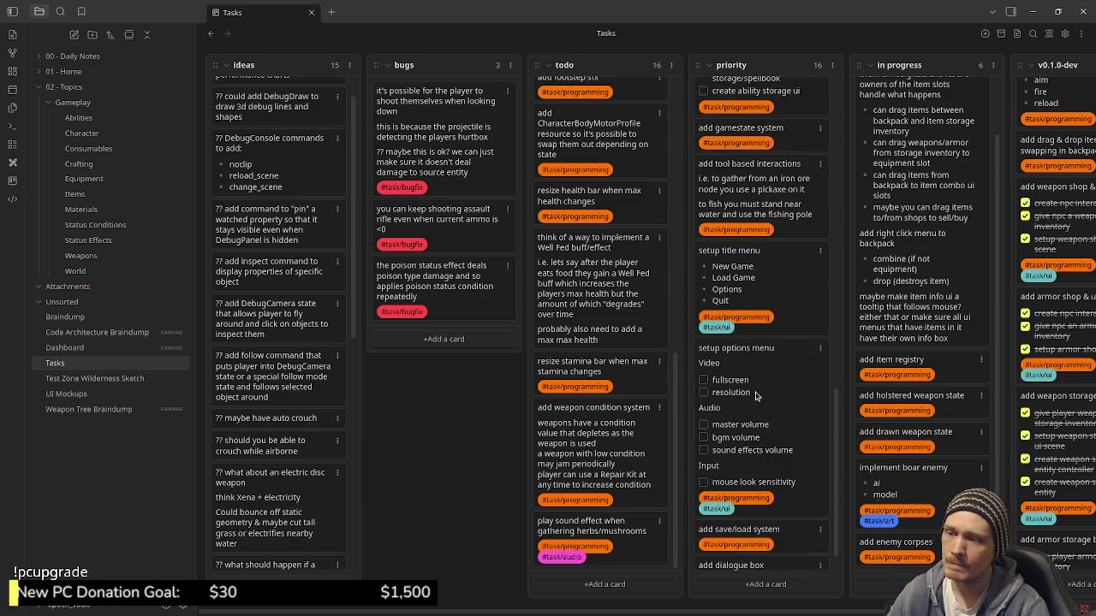
{"action": "scroll", "coordinate": [756, 395], "scroll_direction": "down", "scroll_amount": 1}
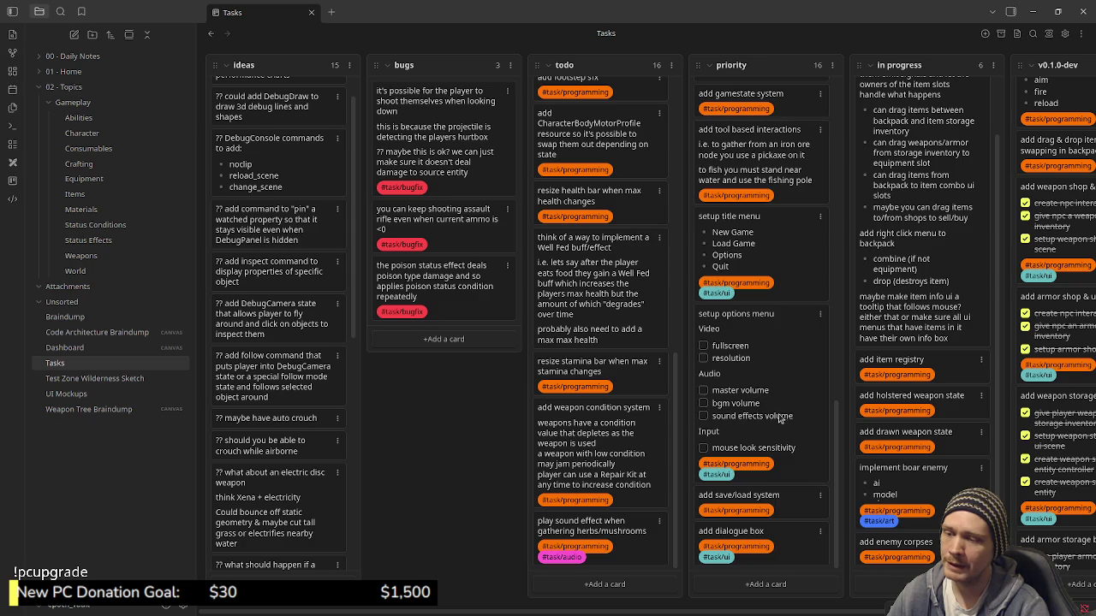
{"action": "scroll", "coordinate": [778, 416], "scroll_direction": "up", "scroll_amount": 3}
{"action": "scroll", "coordinate": [778, 415], "scroll_direction": "up", "scroll_amount": 3}
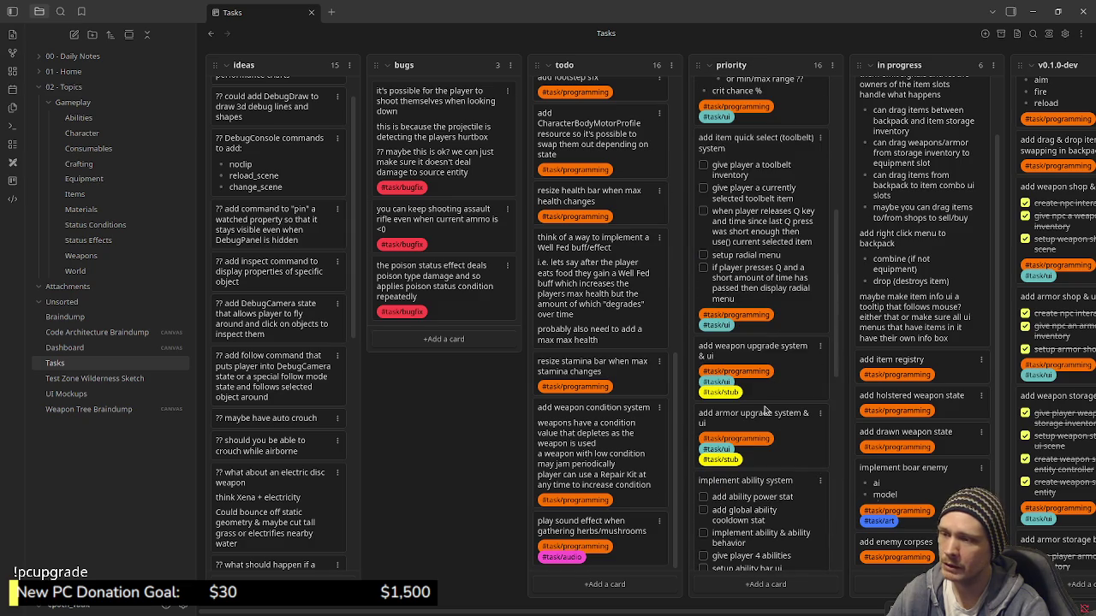
{"action": "scroll", "coordinate": [610, 413], "scroll_direction": "up", "scroll_amount": 3}
{"action": "scroll", "coordinate": [610, 413], "scroll_direction": "up", "scroll_amount": 2}
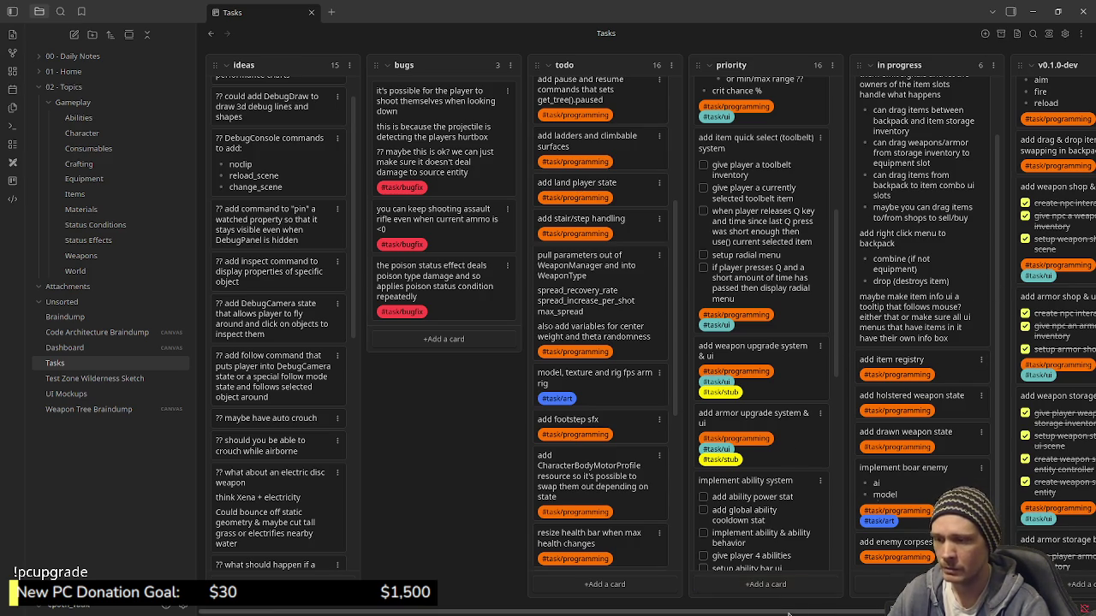
Create a new list named 'temp' and place it just before v0.1.0-dev.
{"action": "scroll", "coordinate": [792, 609], "scroll_direction": "right", "scroll_amount": 2}
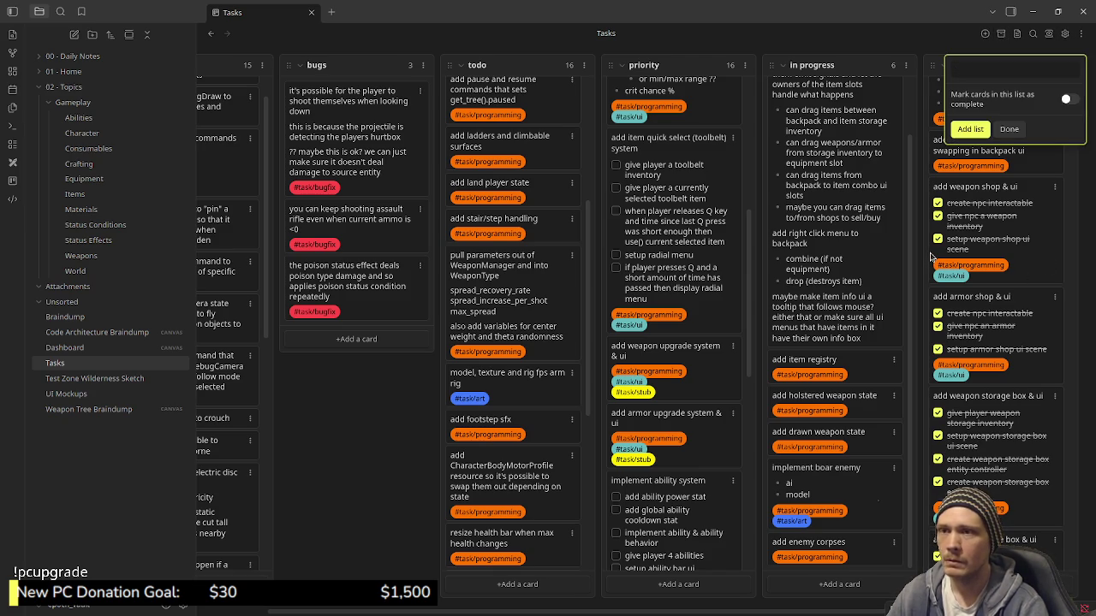
{"action": "type", "text": "temp"}
{"action": "key", "text": "Return"}
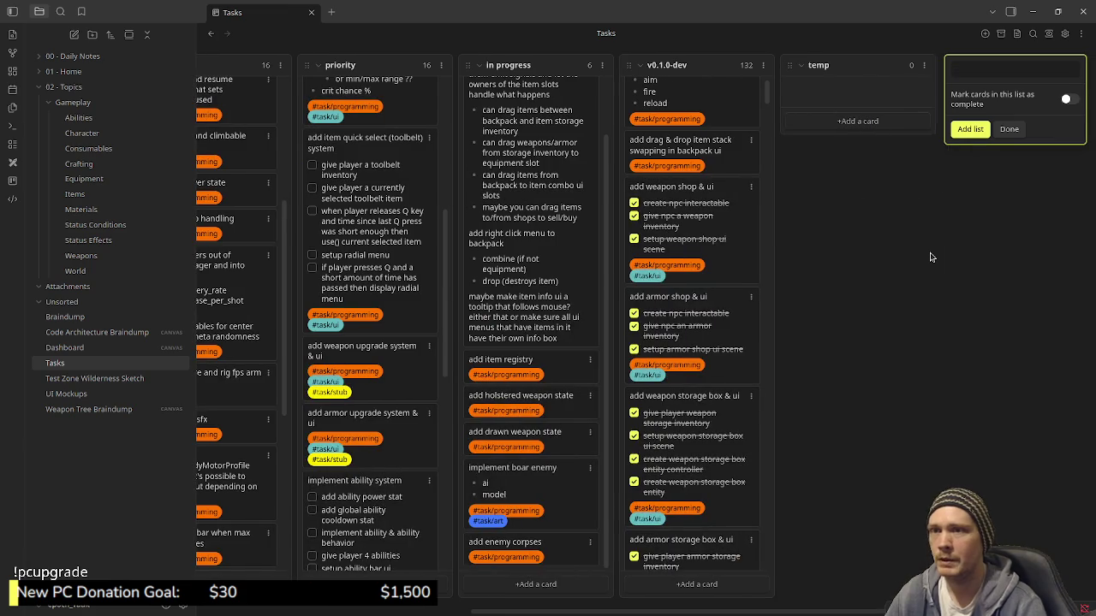
{"action": "left_click", "coordinate": [974, 167]}
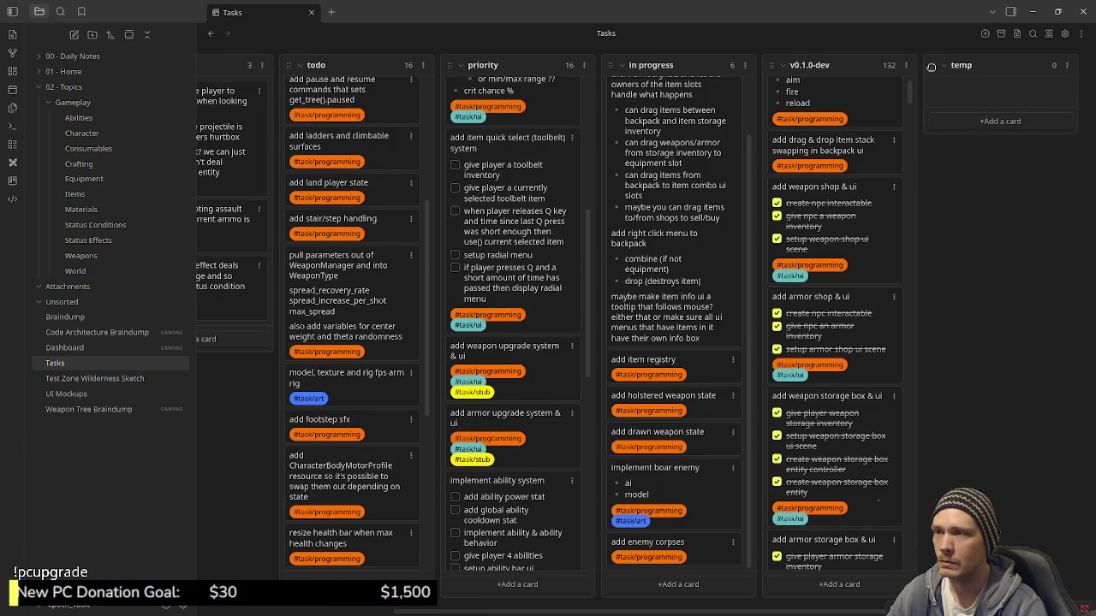
{"action": "left_click_drag", "start_coordinate": [930, 67], "coordinate": [769, 74]}
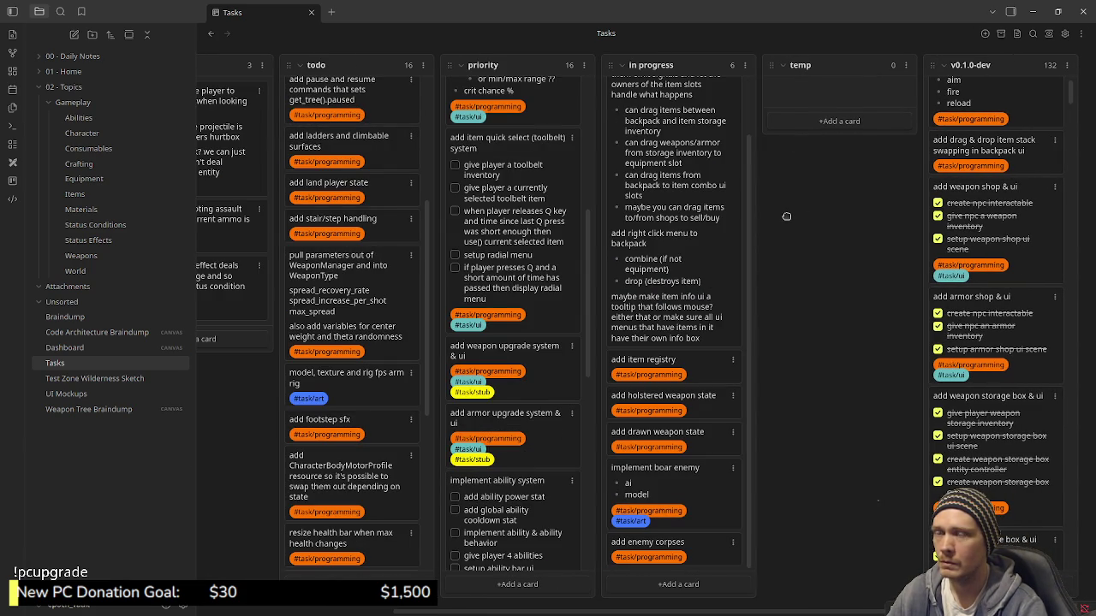
Move the 'item related ui refactor' and 'add item registry' cards into temp.
{"action": "scroll", "coordinate": [739, 252], "scroll_direction": "up", "scroll_amount": 2}
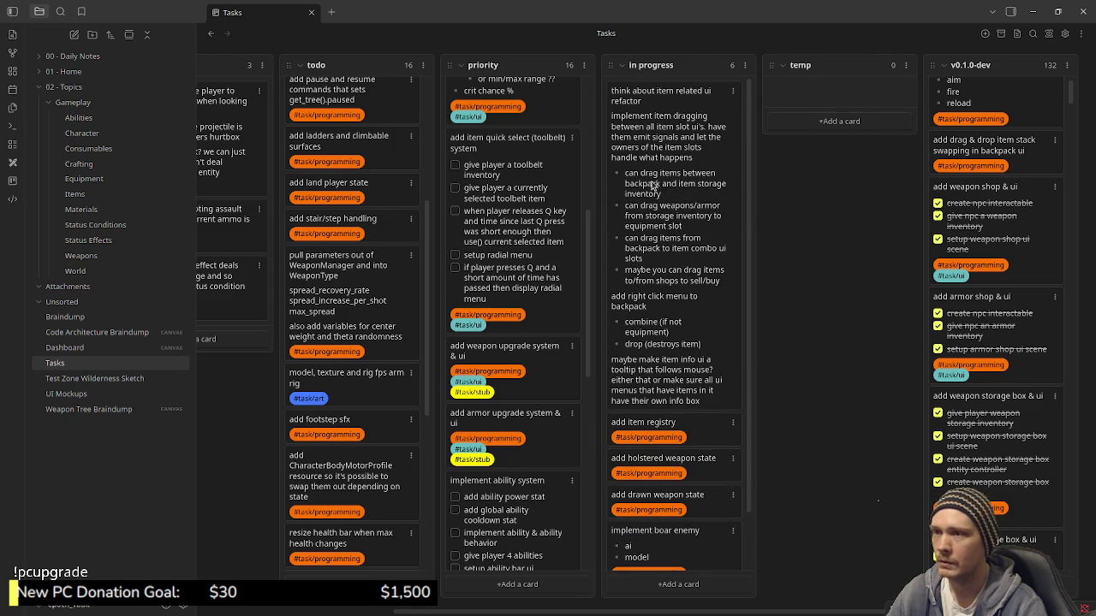
{"action": "left_click_drag", "start_coordinate": [648, 186], "coordinate": [835, 179]}
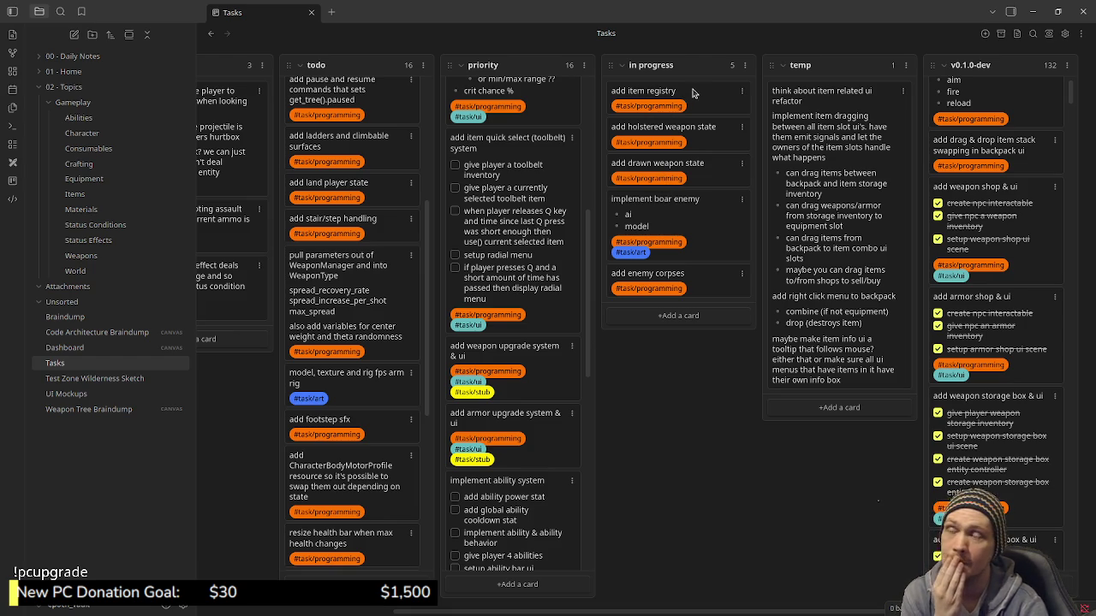
{"action": "left_click_drag", "start_coordinate": [693, 93], "coordinate": [828, 389]}
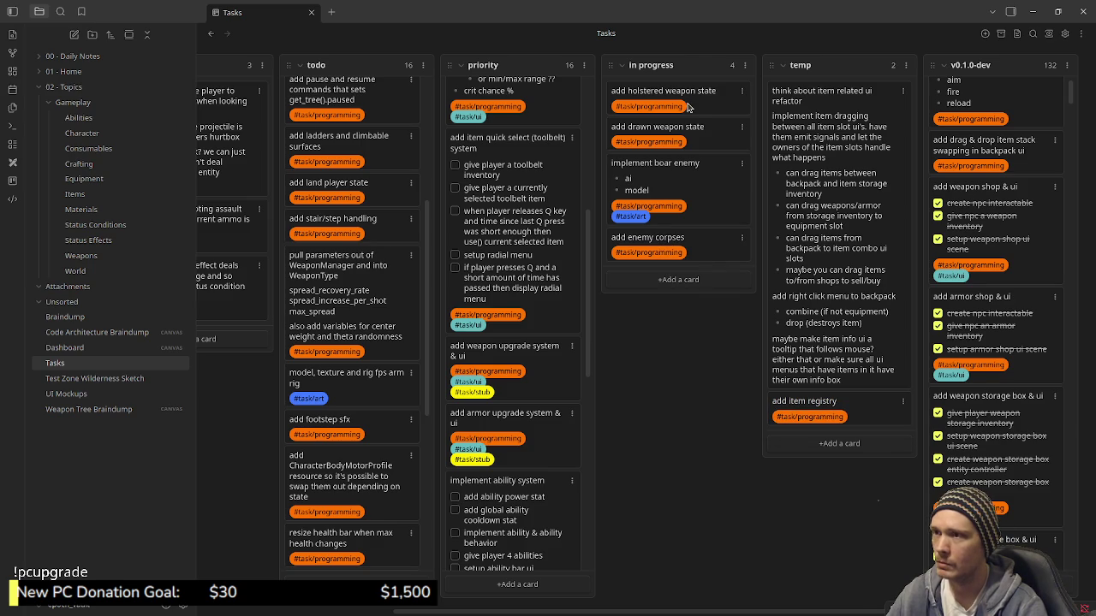
Move 'add player to the entity system' from priority into in progress.
{"action": "scroll", "coordinate": [514, 108], "scroll_direction": "up", "scroll_amount": 2}
{"action": "scroll", "coordinate": [513, 128], "scroll_direction": "up", "scroll_amount": 3}
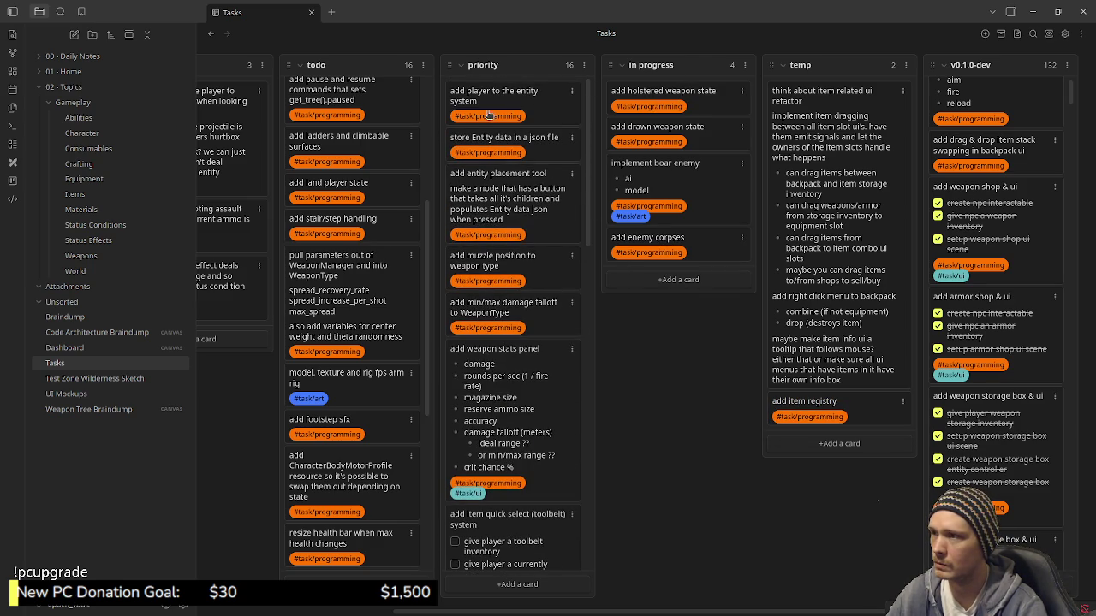
{"action": "left_click_drag", "start_coordinate": [514, 109], "coordinate": [693, 92]}
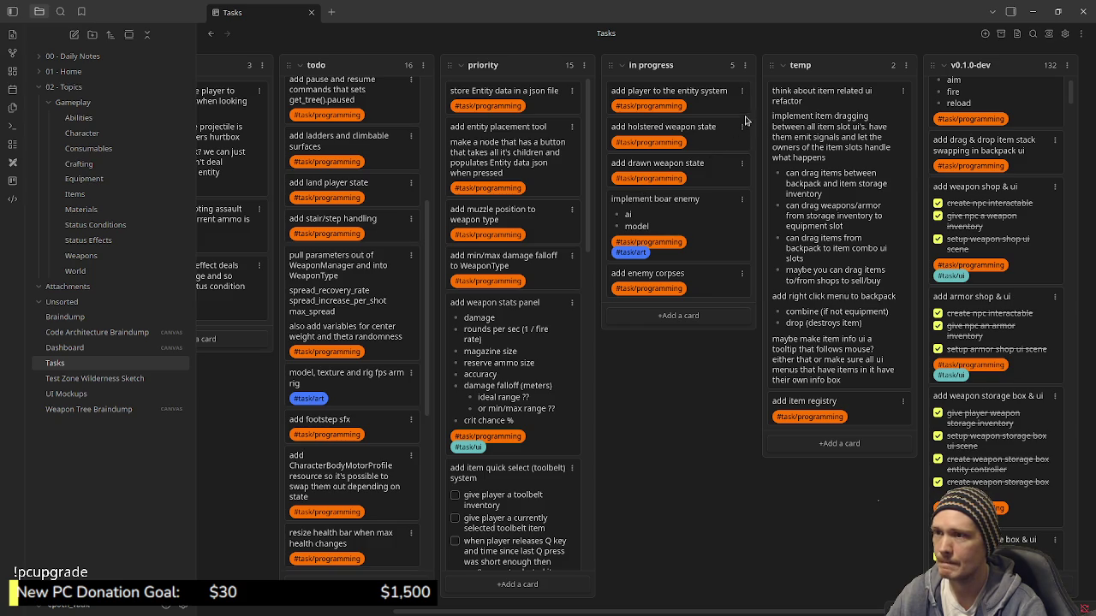
{"action": "left_click", "coordinate": [984, 34]}
{"action": "type", "text": "temp2"}
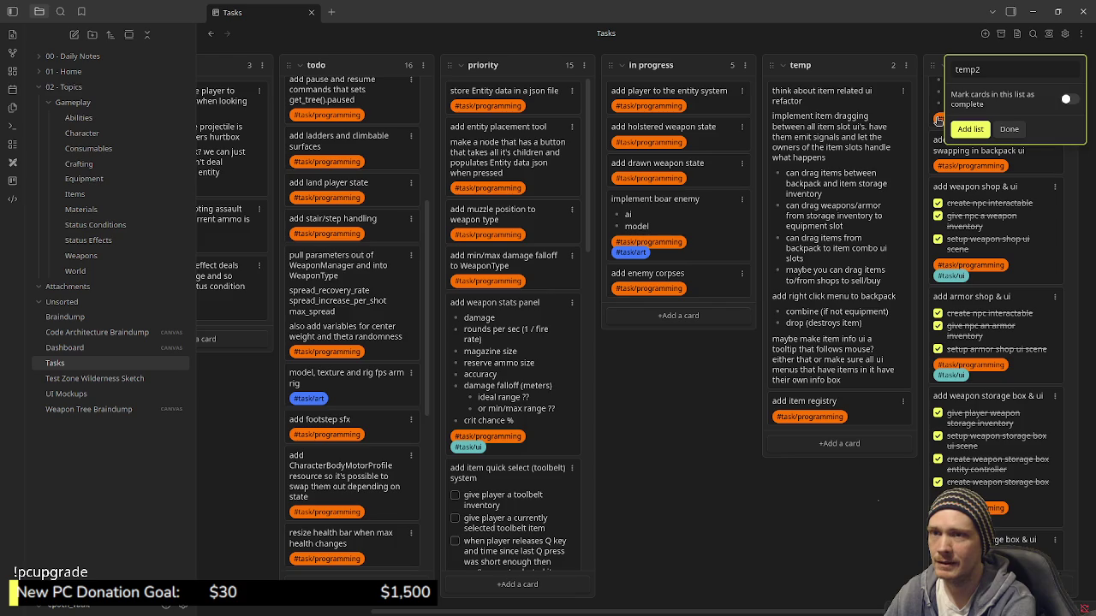
Create temp2 and temp3 lists, ordering columns temp, temp2, temp3, v0.1.0-dev.
{"action": "key", "text": "Return"}
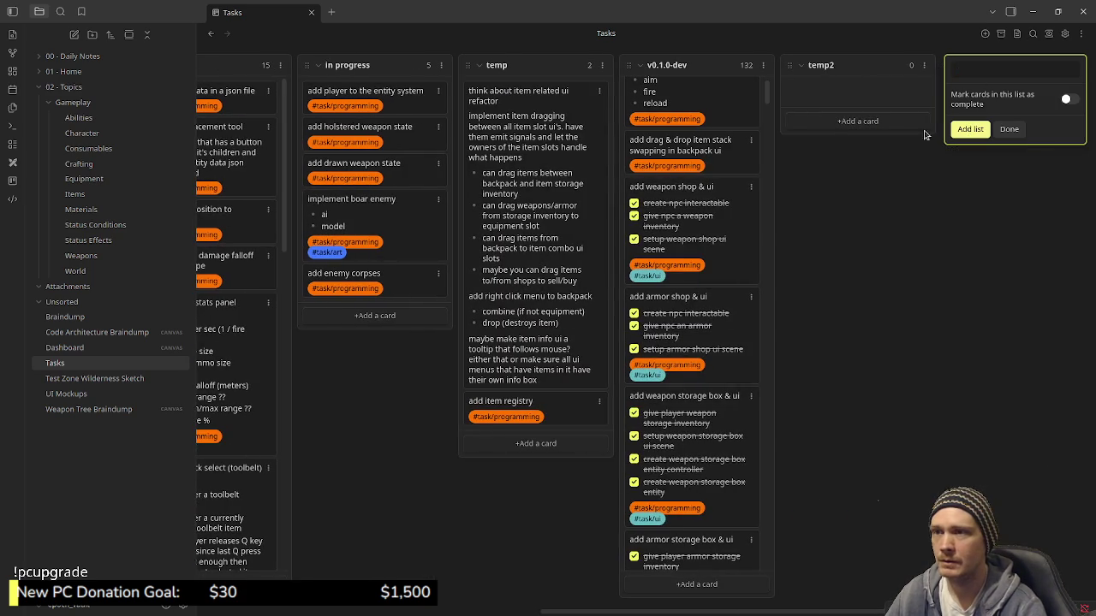
{"action": "type", "text": "temp3"}
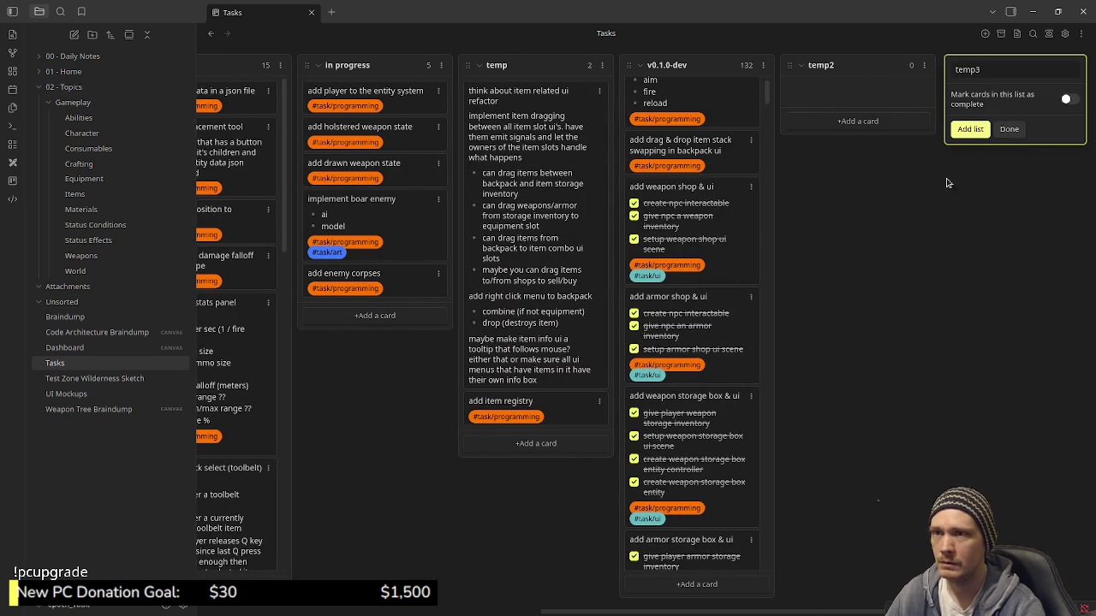
{"action": "key", "text": "Return"}
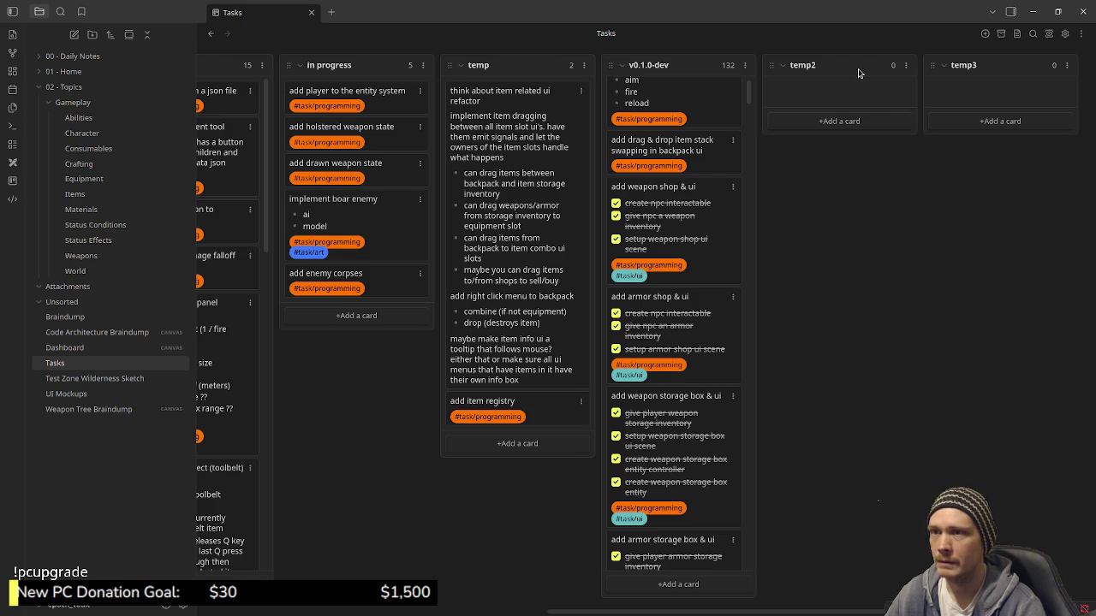
{"action": "left_click_drag", "start_coordinate": [601, 69], "coordinate": [941, 61]}
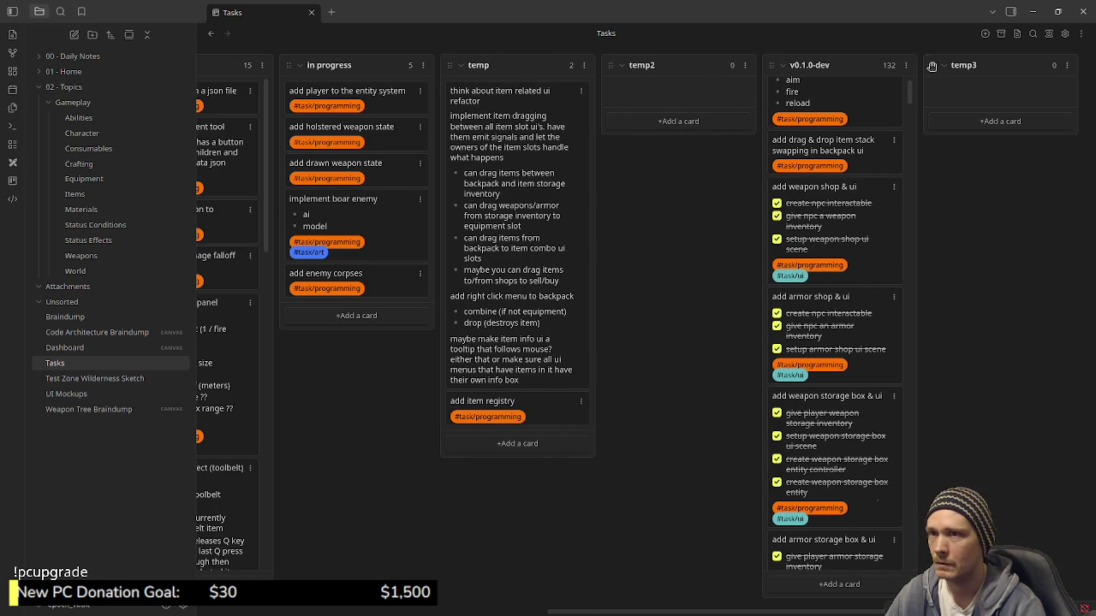
{"action": "left_click_drag", "start_coordinate": [942, 62], "coordinate": [764, 69]}
Move the 'item related ui refactor' and 'add item registry' cards into temp3.
{"action": "mouse_move", "coordinate": [484, 143]}
{"action": "left_mouse_down"}
{"action": "mouse_move", "coordinate": [815, 83]}
{"action": "mouse_move", "coordinate": [822, 94]}
{"action": "left_mouse_up"}
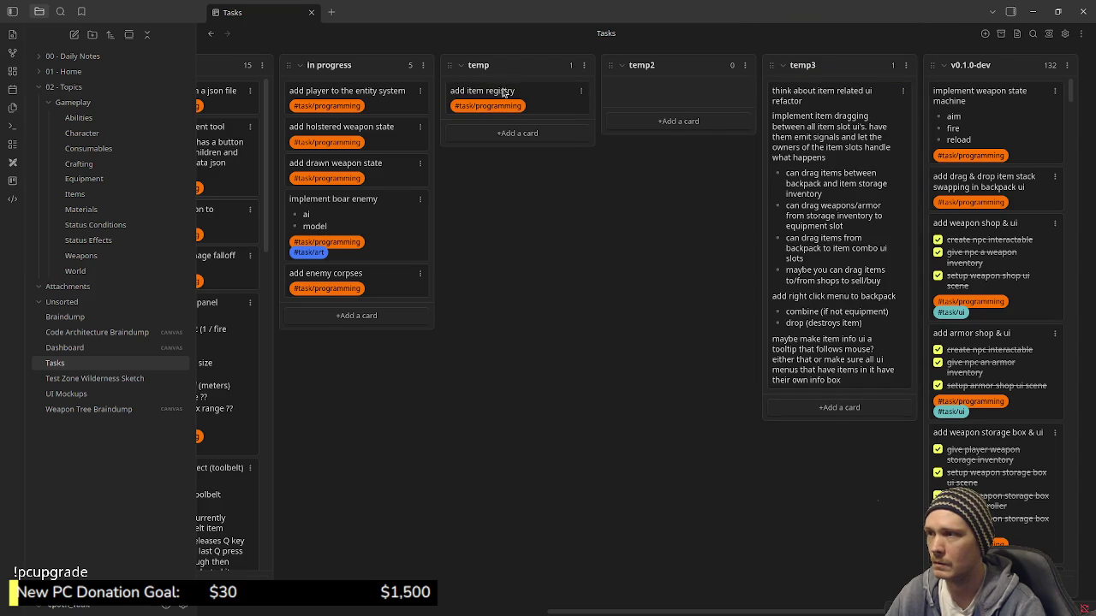
{"action": "left_click_drag", "start_coordinate": [492, 94], "coordinate": [826, 394]}
{"action": "mouse_move", "coordinate": [656, 611]}
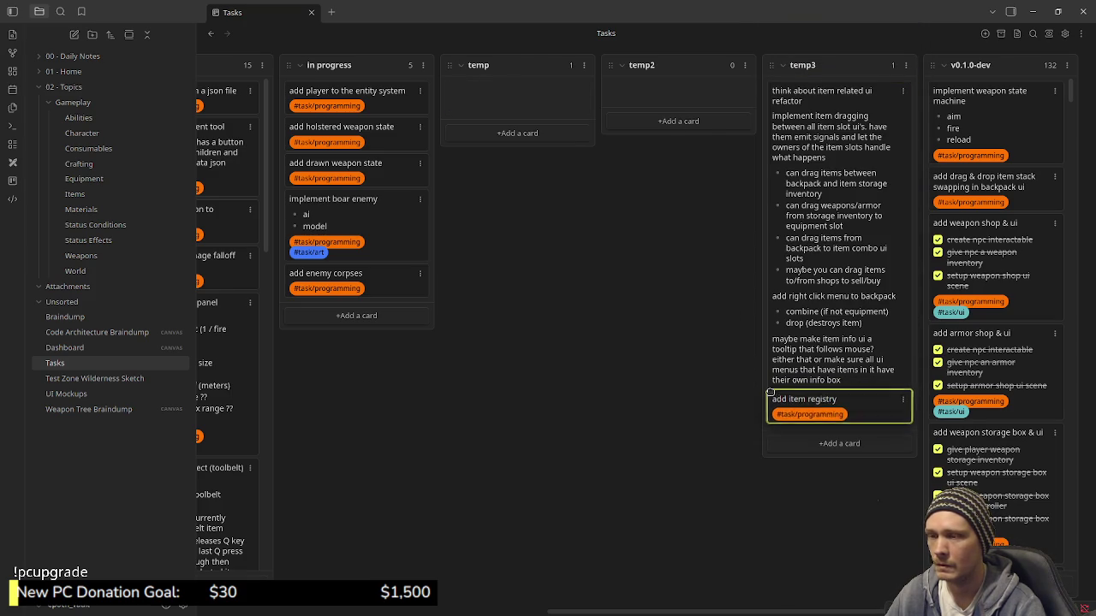
{"action": "left_click_drag", "start_coordinate": [656, 611], "coordinate": [490, 612]}
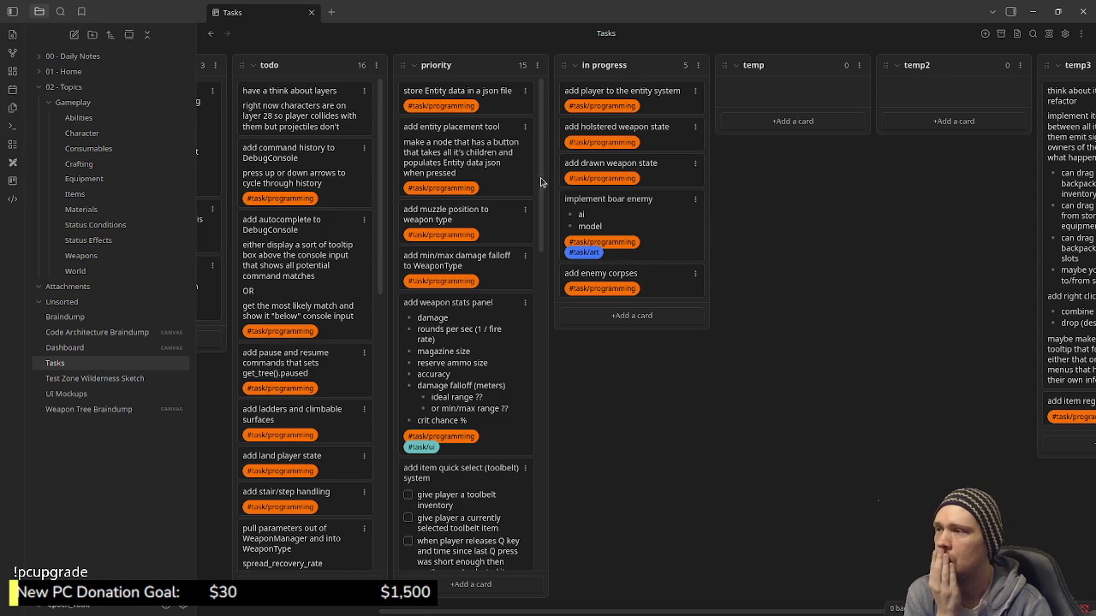
Move 'store Entity data in a json file' and 'add entity placement tool' from priority into temp.
{"action": "left_click_drag", "start_coordinate": [488, 98], "coordinate": [846, 81]}
{"action": "left_click_drag", "start_coordinate": [471, 110], "coordinate": [797, 134]}
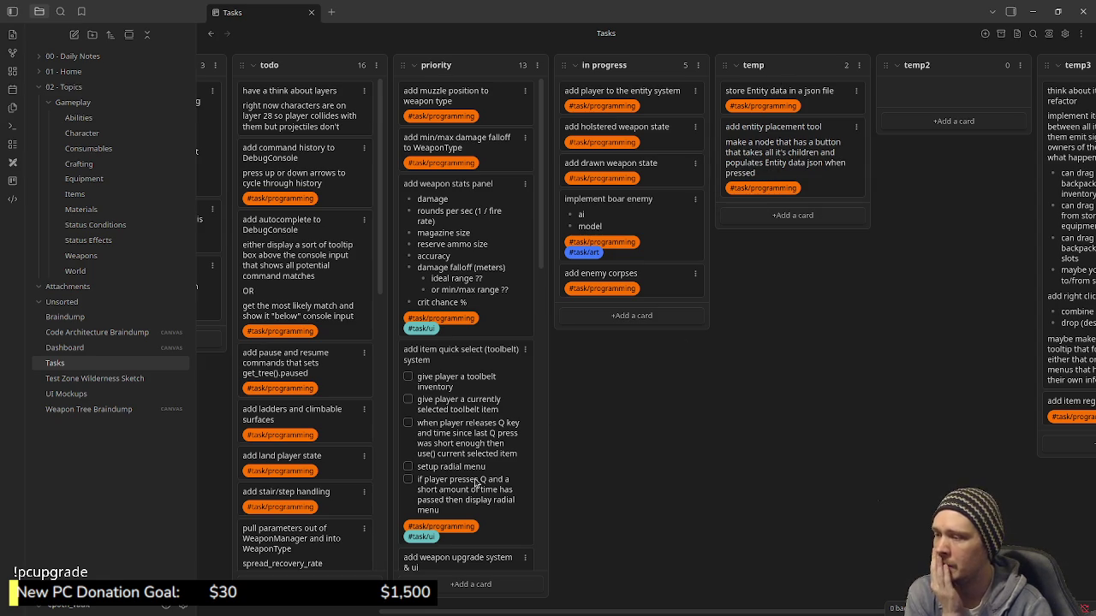
{"action": "scroll", "coordinate": [470, 457], "scroll_direction": "down", "scroll_amount": 3}
{"action": "scroll", "coordinate": [469, 434], "scroll_direction": "down", "scroll_amount": 1}
{"action": "scroll", "coordinate": [470, 433], "scroll_direction": "down", "scroll_amount": 2}
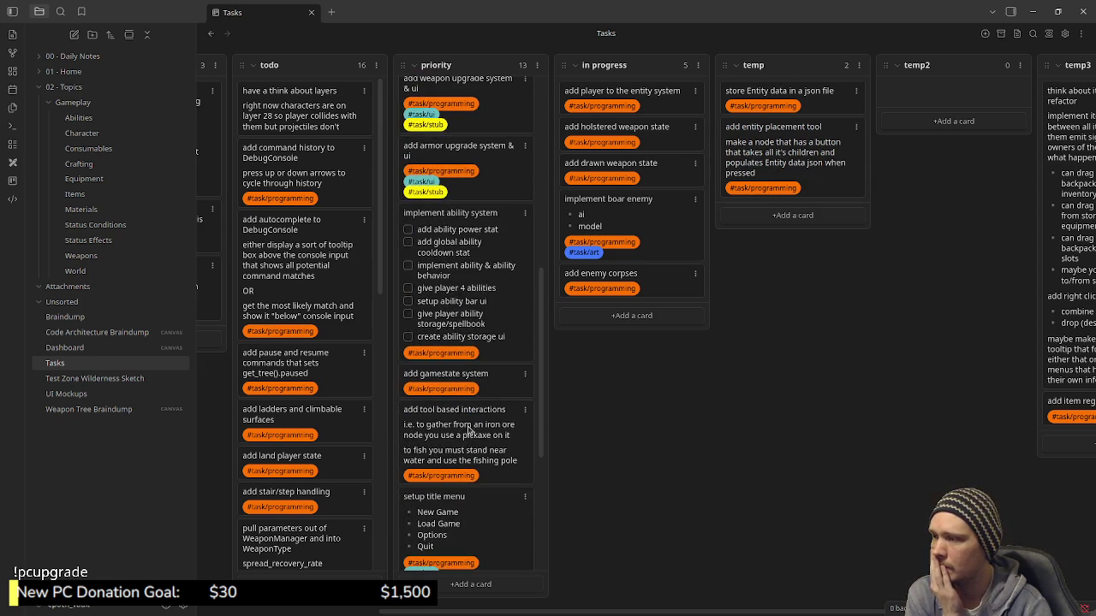
{"action": "scroll", "coordinate": [469, 432], "scroll_direction": "down", "scroll_amount": 1}
{"action": "scroll", "coordinate": [468, 428], "scroll_direction": "down", "scroll_amount": 1}
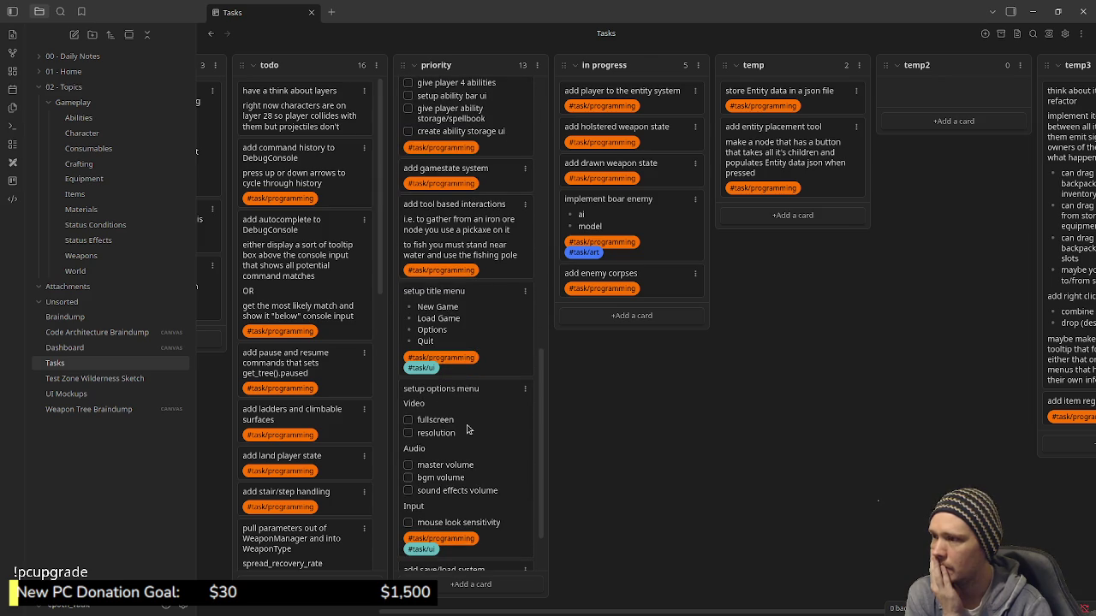
{"action": "scroll", "coordinate": [467, 419], "scroll_direction": "down", "scroll_amount": 1}
{"action": "scroll", "coordinate": [467, 417], "scroll_direction": "down", "scroll_amount": 1}
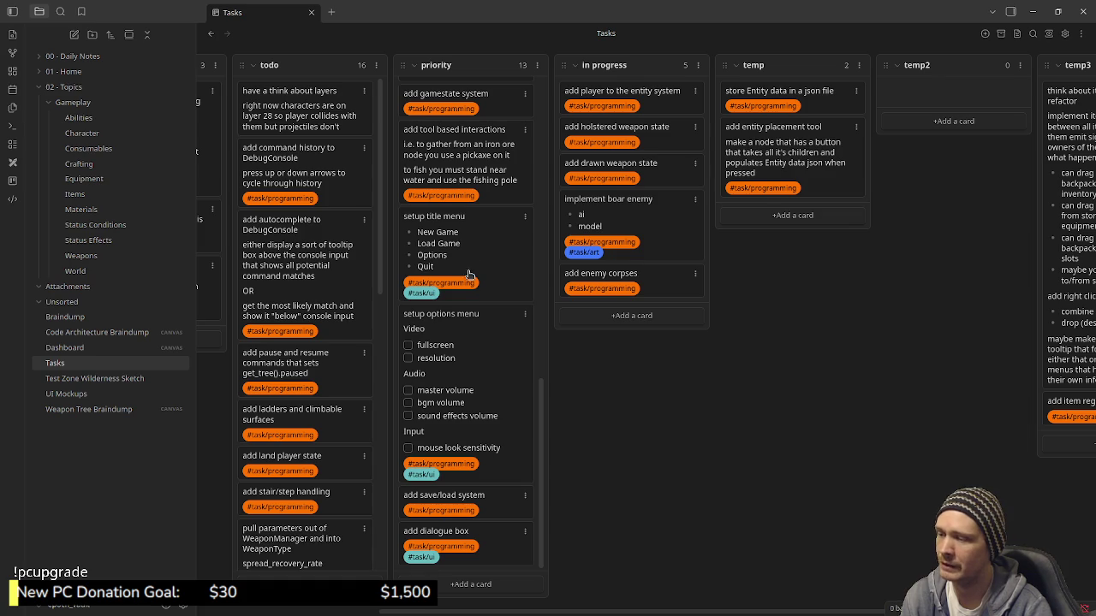
Move 'setup title menu', 'setup options menu' and 'add save/load system' from priority into temp.
{"action": "left_click_drag", "start_coordinate": [446, 246], "coordinate": [773, 234]}
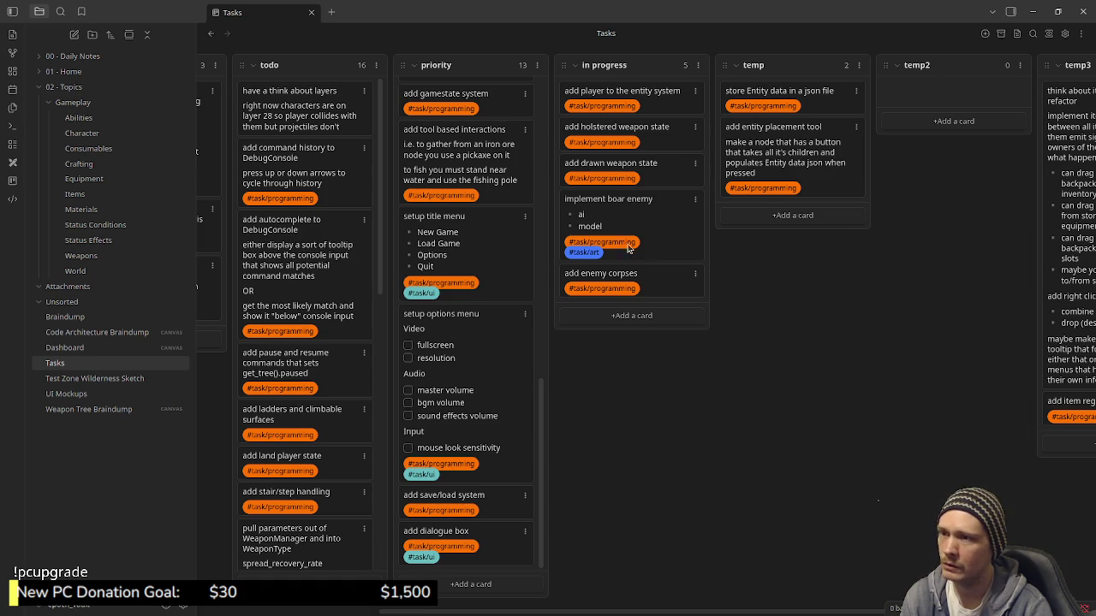
{"action": "scroll", "coordinate": [458, 279], "scroll_direction": "up", "scroll_amount": 2}
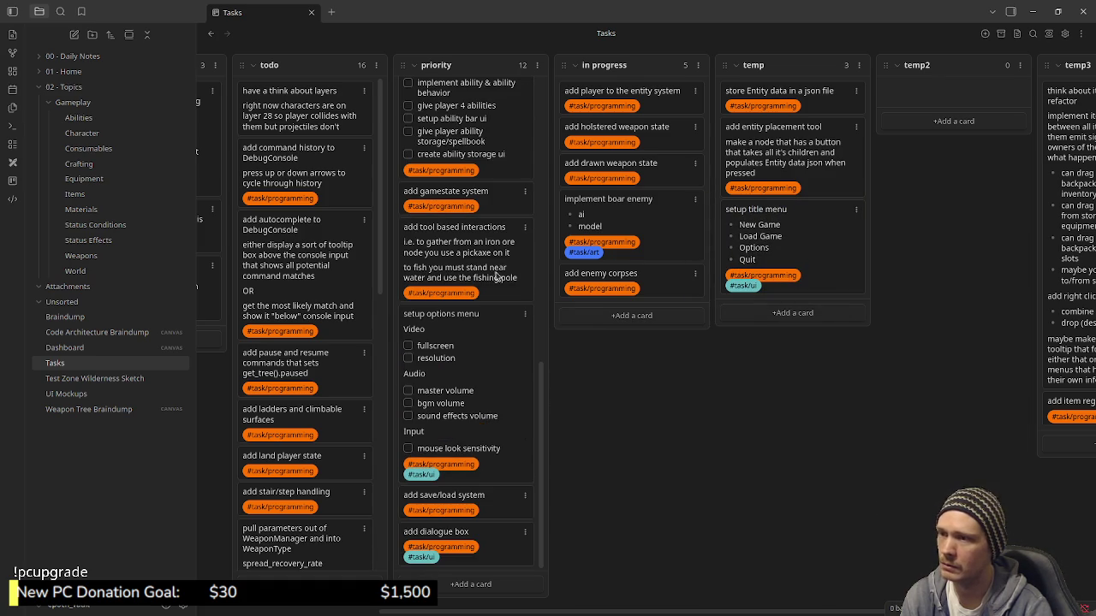
{"action": "left_click_drag", "start_coordinate": [458, 278], "coordinate": [459, 365]}
{"action": "left_click_drag", "start_coordinate": [659, 353], "coordinate": [770, 336]}
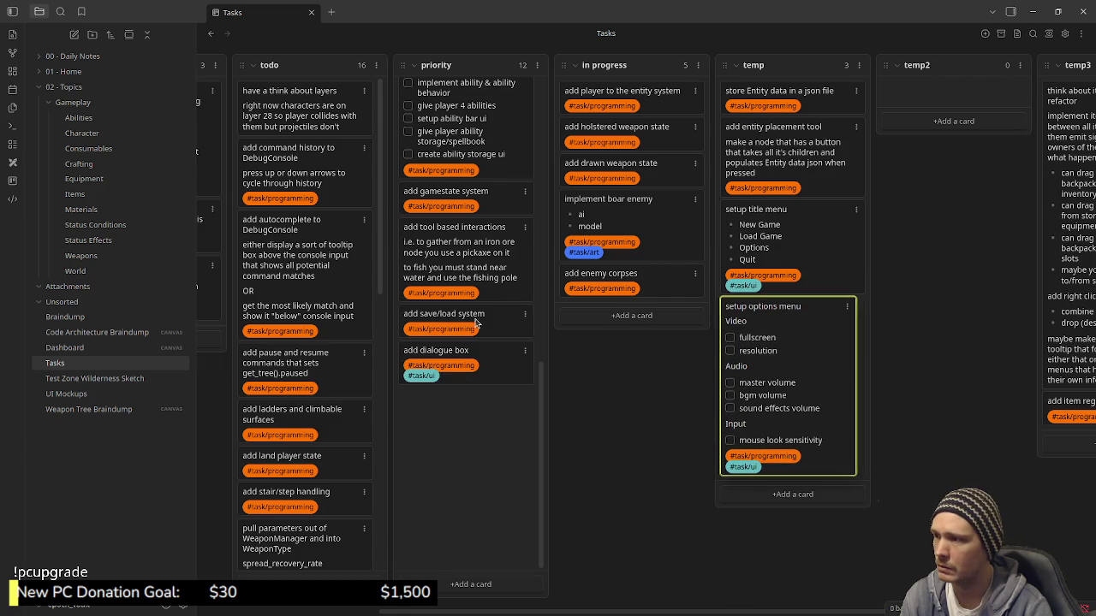
{"action": "scroll", "coordinate": [477, 323], "scroll_direction": "up", "scroll_amount": 2}
{"action": "mouse_move", "coordinate": [494, 507]}
{"action": "left_mouse_down"}
{"action": "mouse_move", "coordinate": [797, 501]}
{"action": "mouse_move", "coordinate": [787, 495]}
{"action": "left_mouse_up"}
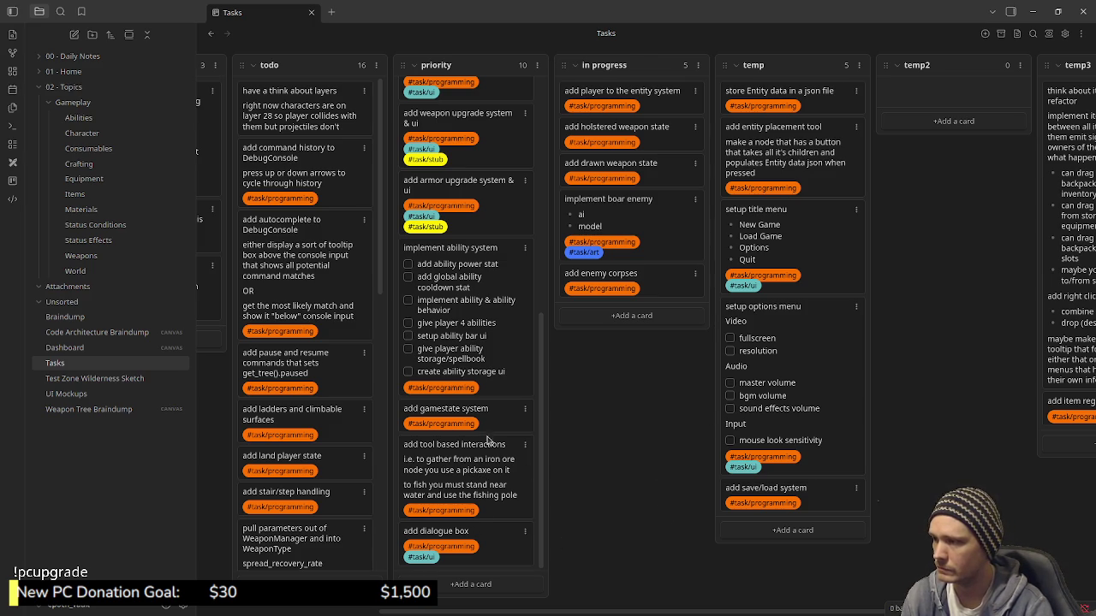
{"action": "scroll", "coordinate": [483, 413], "scroll_direction": "up", "scroll_amount": 1}
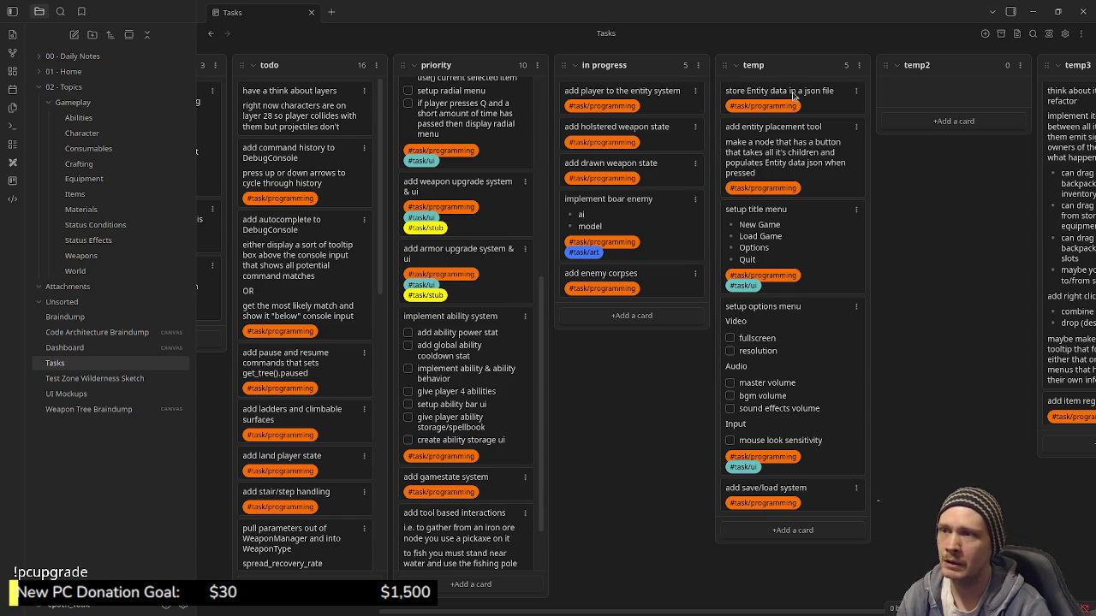
Put 'add player to the entity system' atop temp; move boar enemy and enemy corpses into temp2.
{"action": "left_click_drag", "start_coordinate": [789, 99], "coordinate": [790, 95]}
{"action": "left_click_drag", "start_coordinate": [797, 208], "coordinate": [799, 211]}
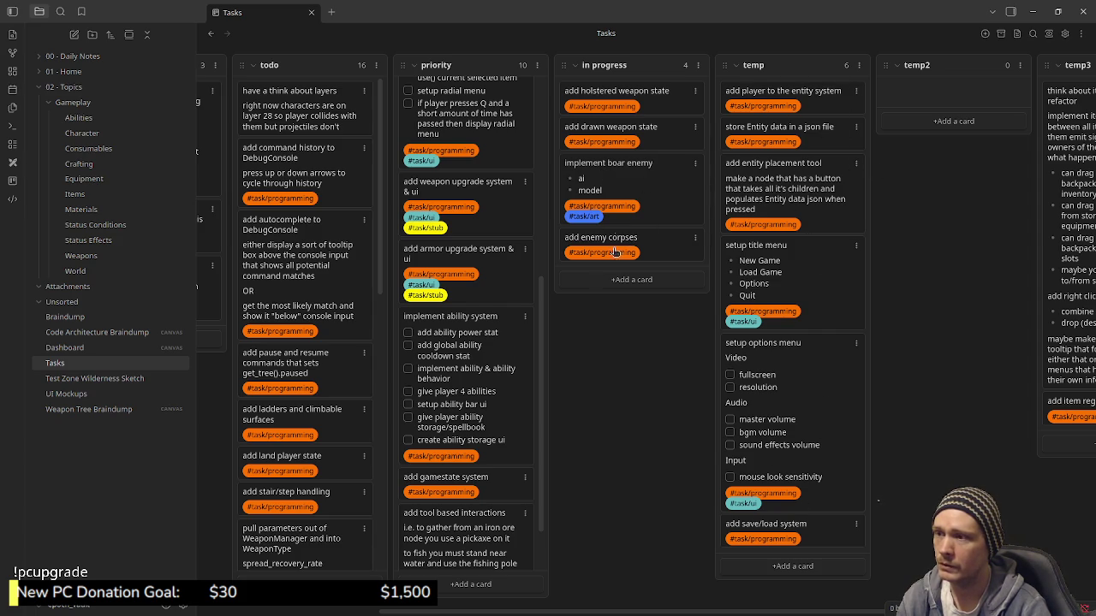
{"action": "left_click_drag", "start_coordinate": [926, 115], "coordinate": [937, 107]}
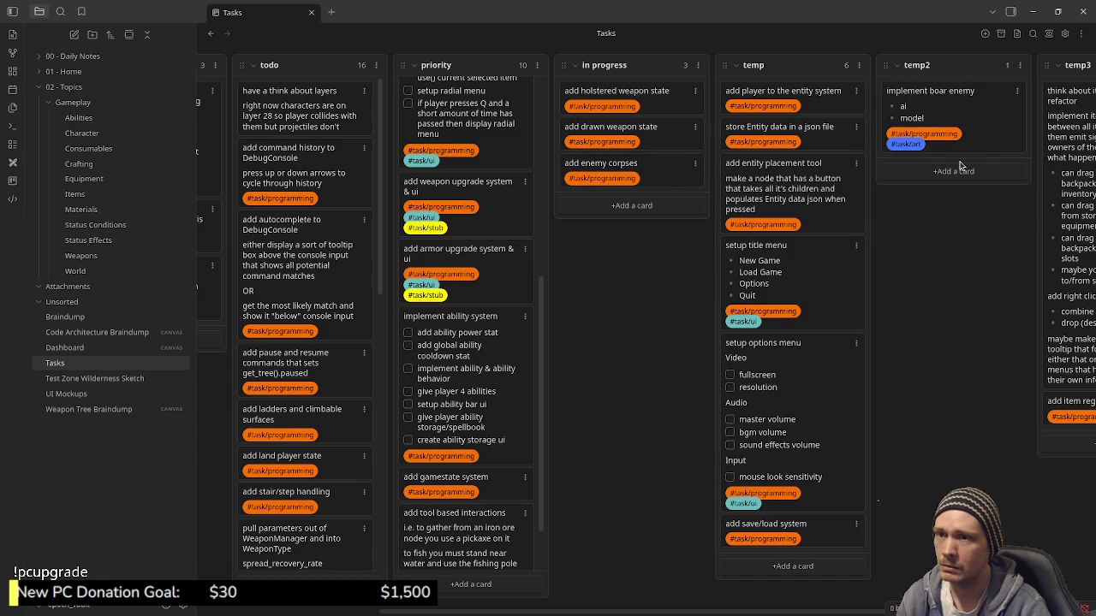
{"action": "left_click_drag", "start_coordinate": [654, 175], "coordinate": [959, 168]}
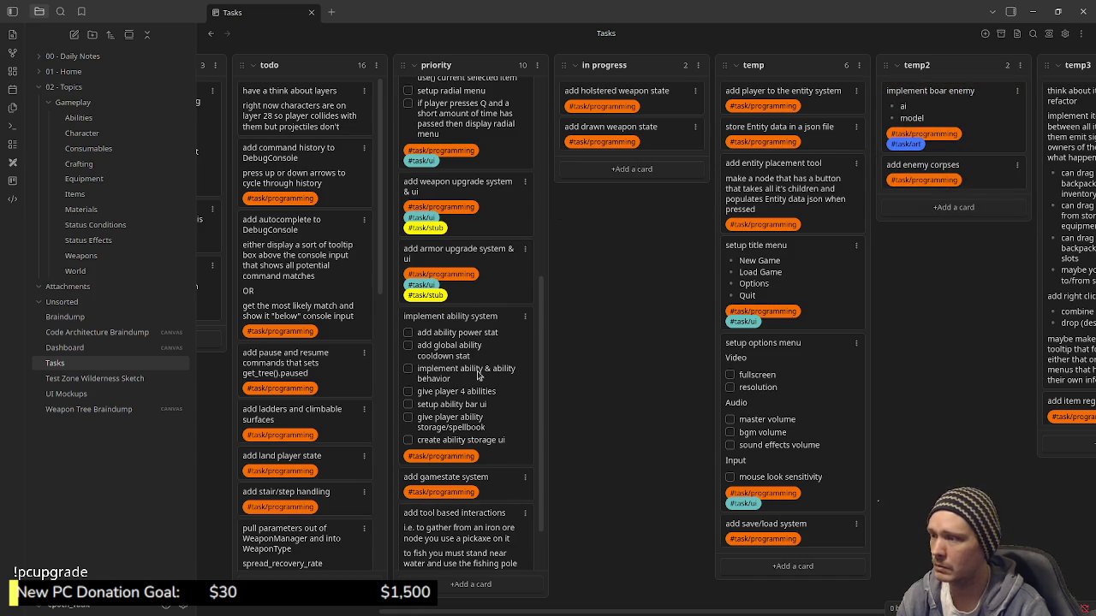
{"action": "scroll", "coordinate": [506, 142], "scroll_direction": "up", "scroll_amount": 3}
{"action": "scroll", "coordinate": [506, 142], "scroll_direction": "up", "scroll_amount": 3}
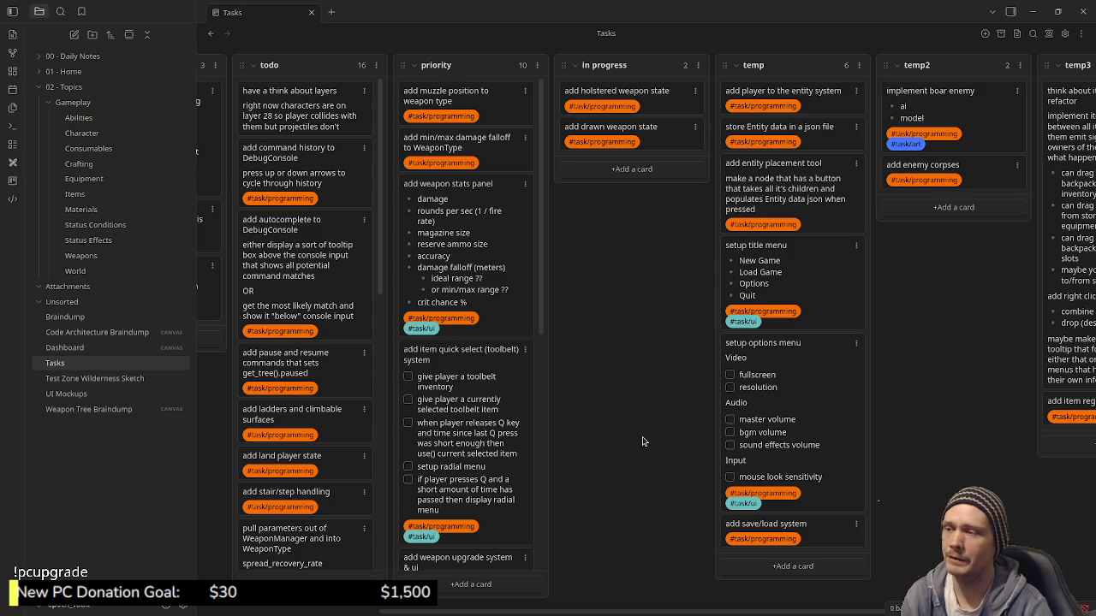
Move the 'add item quick select (toolbelt) system' card from priority to temp3, below 'add item registry'.
{"action": "mouse_move", "coordinate": [634, 610]}
{"action": "mouse_move", "coordinate": [652, 614]}
{"action": "left_mouse_down"}
{"action": "mouse_move", "coordinate": [685, 615]}
{"action": "mouse_move", "coordinate": [651, 614]}
{"action": "left_mouse_up"}
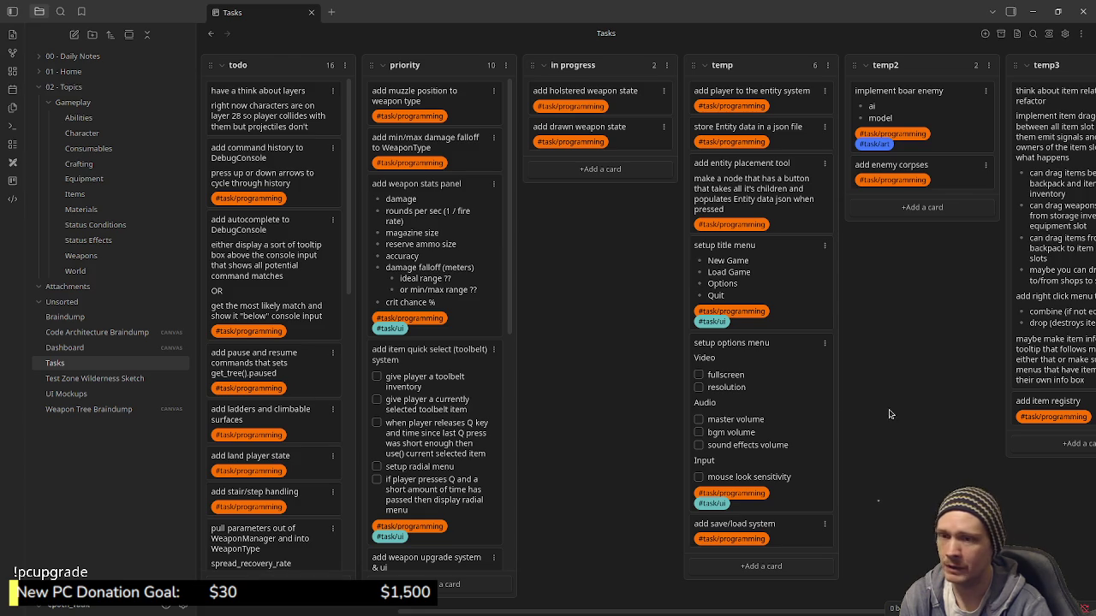
{"action": "left_click_drag", "start_coordinate": [692, 613], "coordinate": [762, 613]}
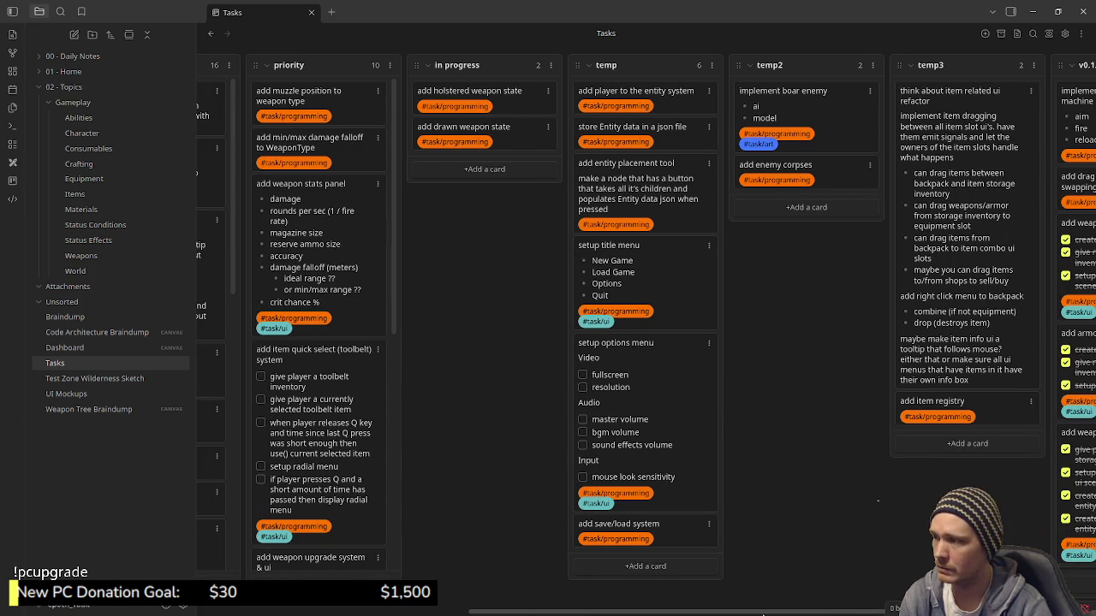
{"action": "left_click_drag", "start_coordinate": [314, 411], "coordinate": [957, 432]}
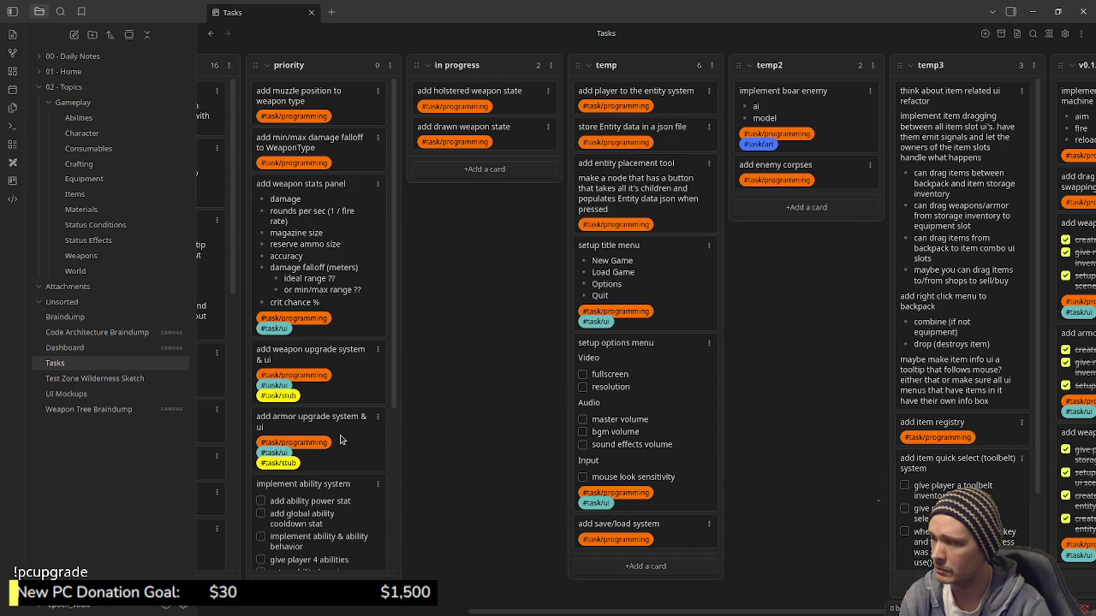
{"action": "scroll", "coordinate": [340, 439], "scroll_direction": "down", "scroll_amount": 2}
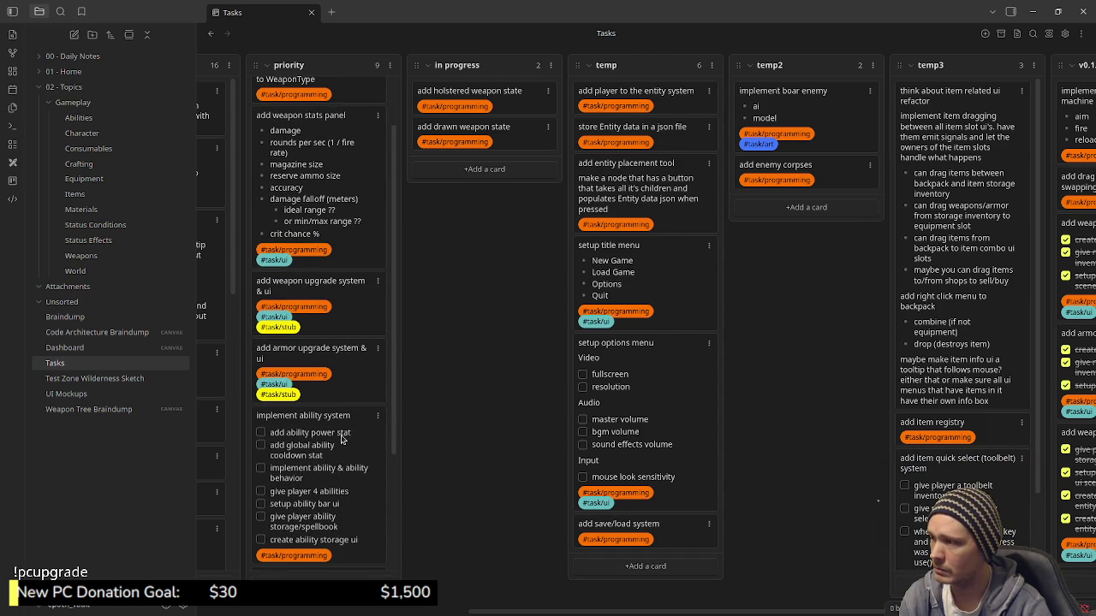
{"action": "scroll", "coordinate": [916, 462], "scroll_direction": "down", "scroll_amount": 2}
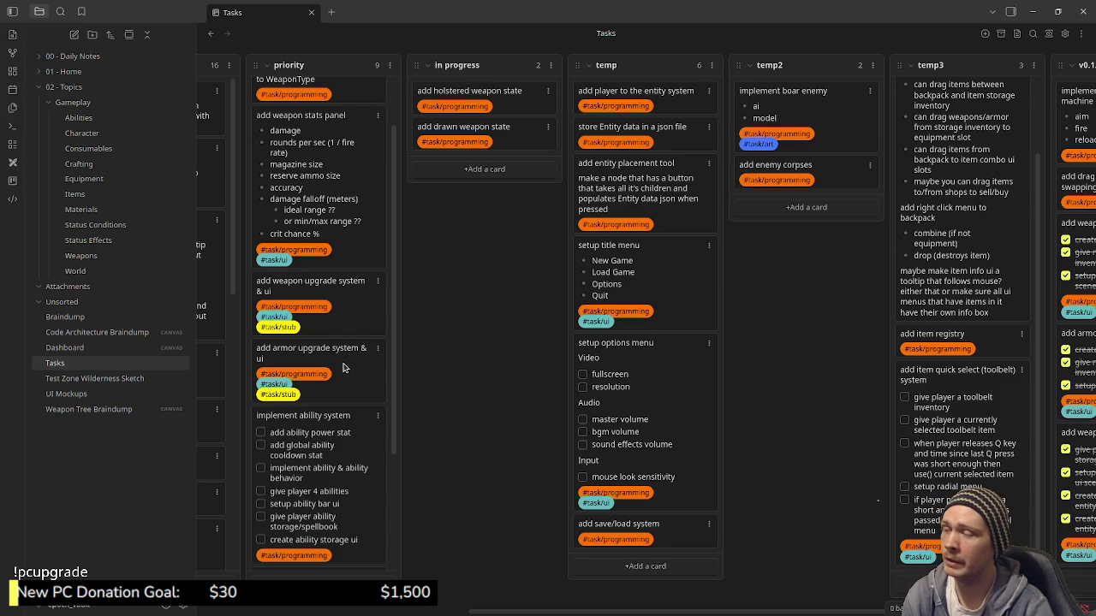
{"action": "scroll", "coordinate": [993, 171], "scroll_direction": "up", "scroll_amount": 2}
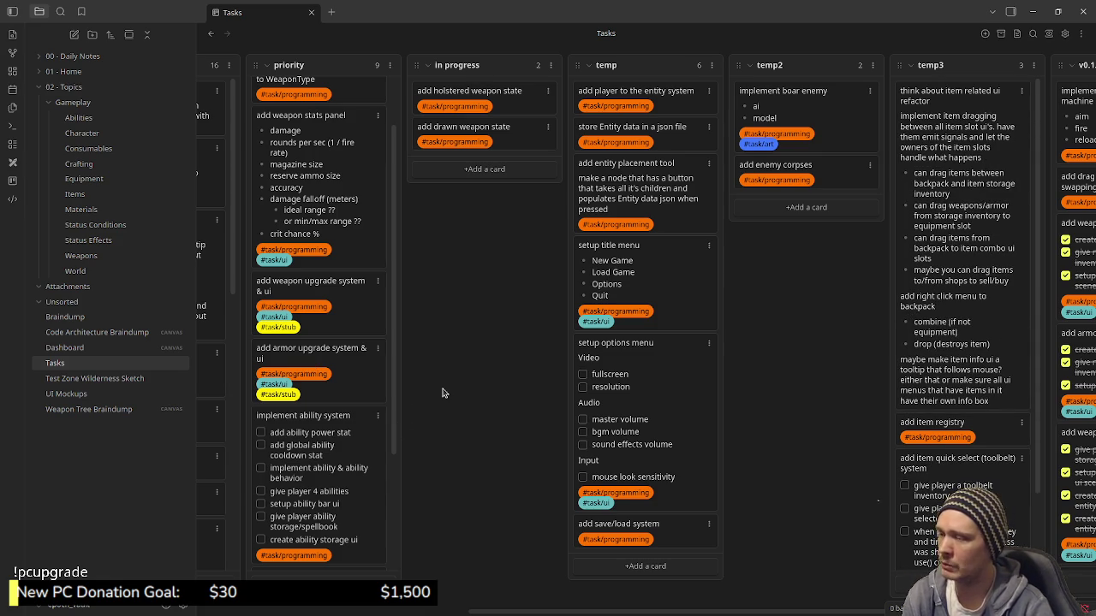
{"action": "scroll", "coordinate": [1018, 390], "scroll_direction": "down", "scroll_amount": 2}
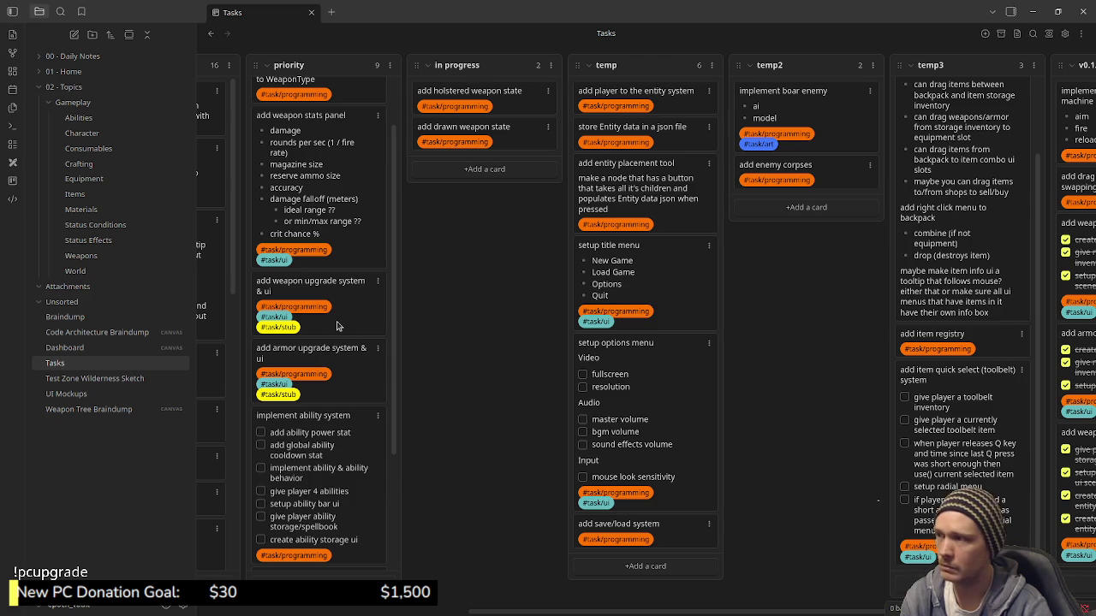
{"action": "scroll", "coordinate": [338, 334], "scroll_direction": "down", "scroll_amount": 2}
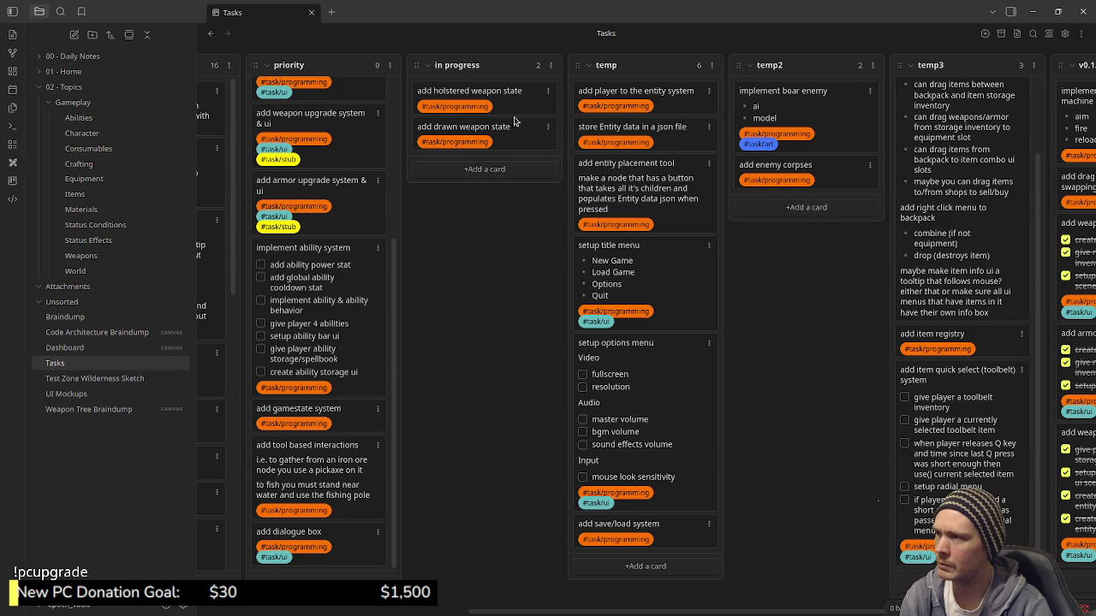
Move 'add holstered weapon state' then 'add drawn weapon state' below the dialogue box card at priority's end.
{"action": "mouse_move", "coordinate": [493, 98]}
{"action": "left_mouse_down"}
{"action": "mouse_move", "coordinate": [322, 542]}
{"action": "mouse_move", "coordinate": [322, 609]}
{"action": "mouse_move", "coordinate": [322, 539]}
{"action": "left_mouse_up"}
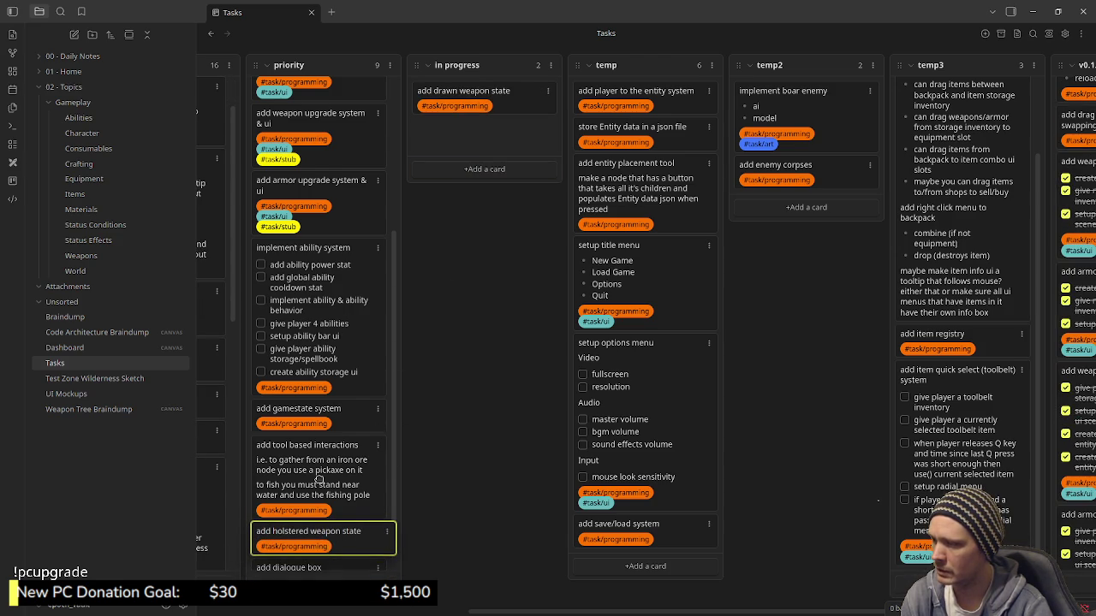
{"action": "left_click_drag", "start_coordinate": [322, 490], "coordinate": [322, 490]}
{"action": "left_click_drag", "start_coordinate": [347, 526], "coordinate": [346, 495]}
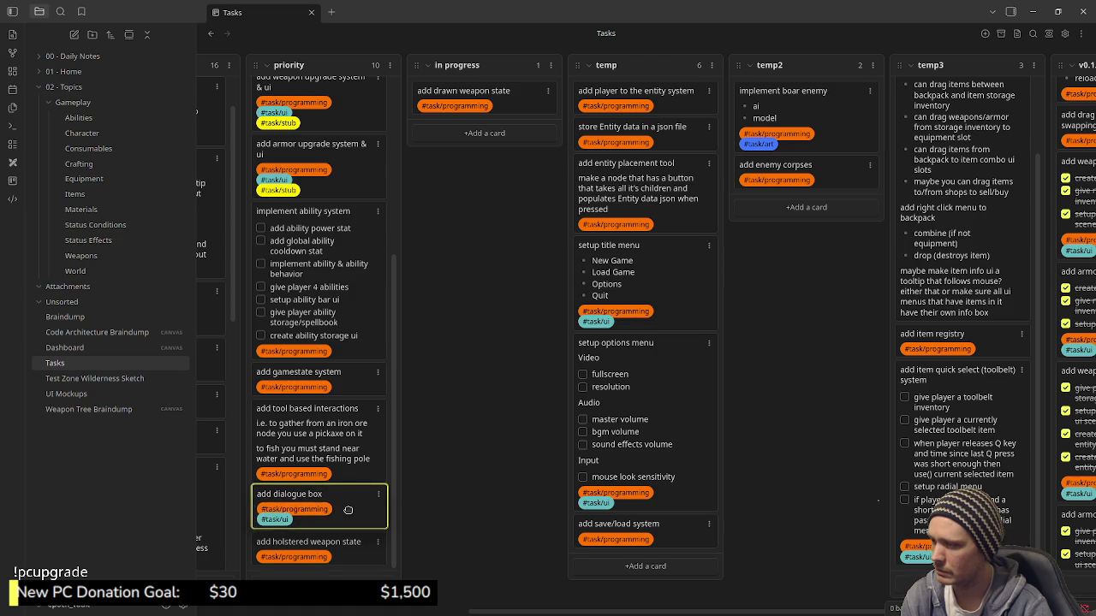
{"action": "mouse_move", "coordinate": [466, 95]}
{"action": "left_mouse_down"}
{"action": "mouse_move", "coordinate": [308, 552]}
{"action": "mouse_move", "coordinate": [338, 462]}
{"action": "left_mouse_up"}
{"action": "left_click_drag", "start_coordinate": [334, 550], "coordinate": [344, 514]}
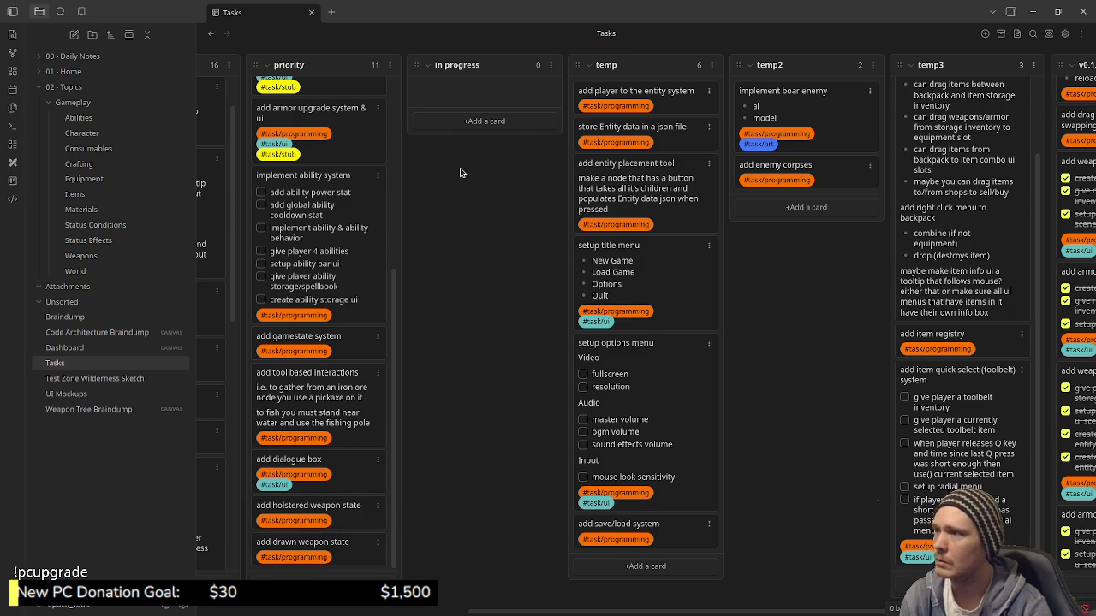
{"action": "scroll", "coordinate": [347, 411], "scroll_direction": "up", "scroll_amount": 3}
{"action": "scroll", "coordinate": [347, 411], "scroll_direction": "up", "scroll_amount": 4}
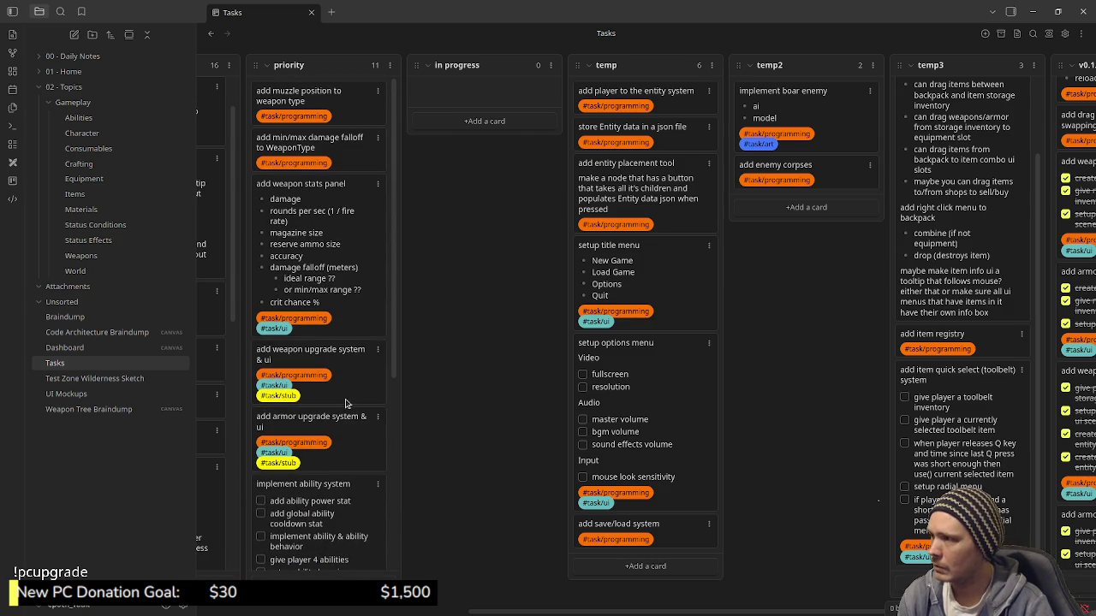
Drag weapon stats panel, weapon upgrade, armor upgrade and implement ability system cards into in progress.
{"action": "left_click_drag", "start_coordinate": [297, 246], "coordinate": [480, 129]}
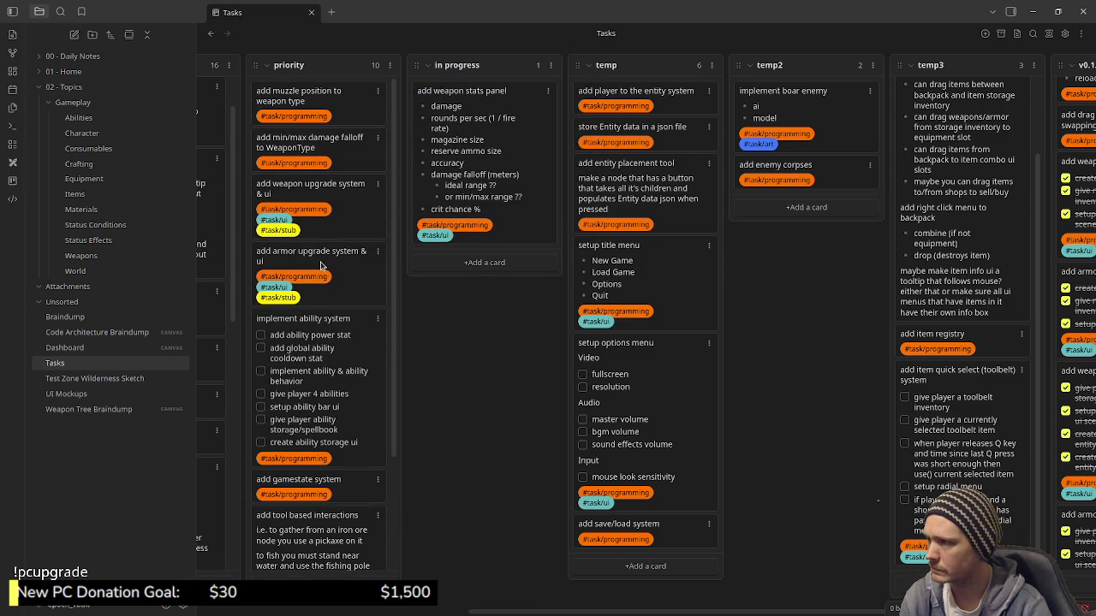
{"action": "left_click_drag", "start_coordinate": [308, 189], "coordinate": [479, 257]}
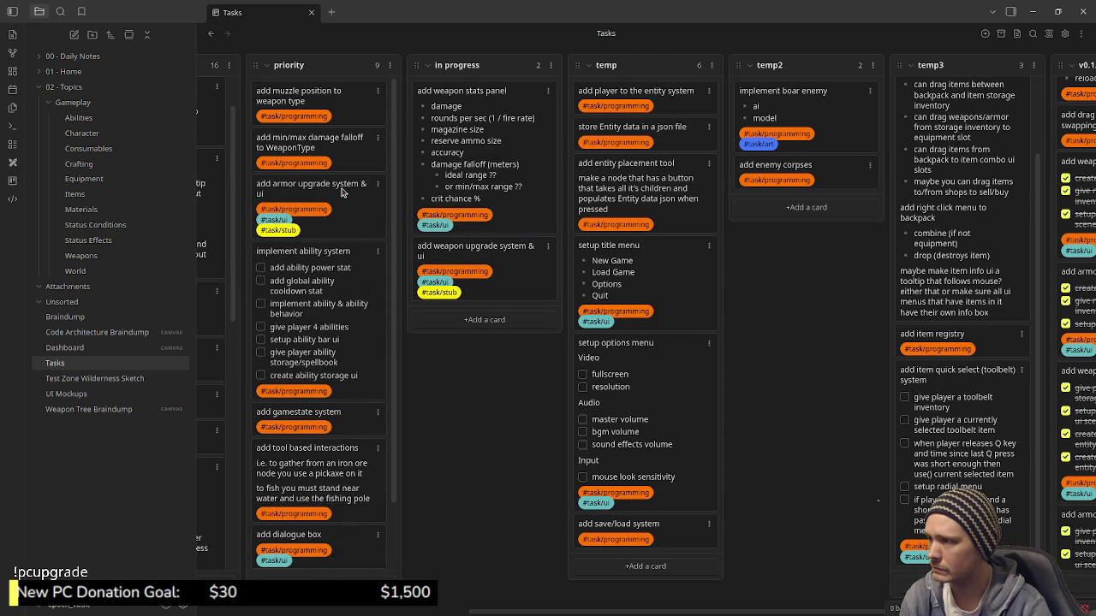
{"action": "left_click_drag", "start_coordinate": [358, 197], "coordinate": [500, 304]}
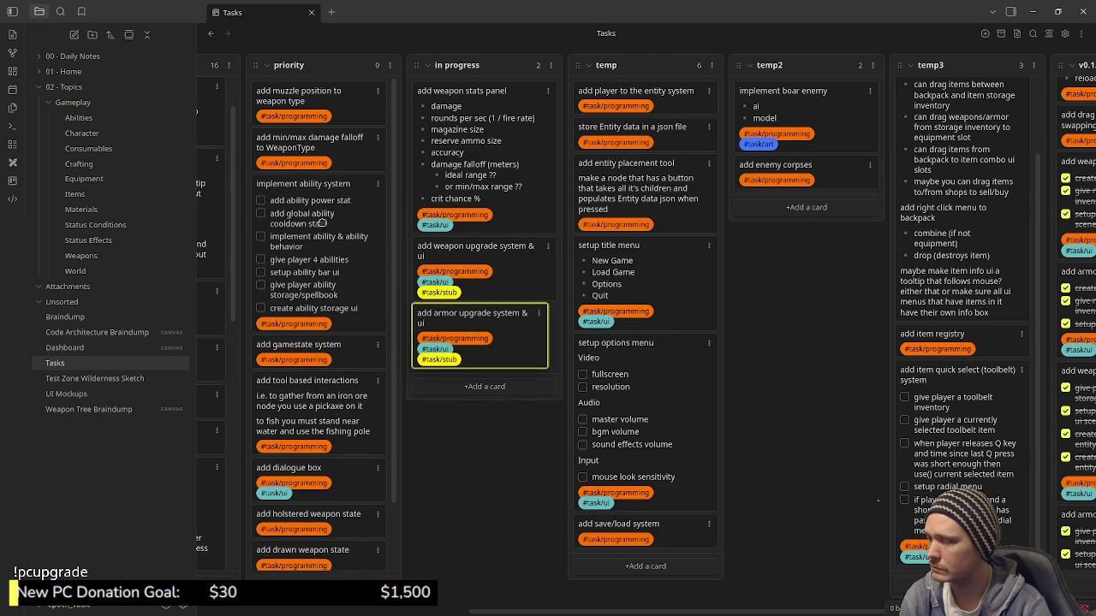
{"action": "mouse_move", "coordinate": [317, 231]}
{"action": "left_mouse_down"}
{"action": "mouse_move", "coordinate": [481, 335]}
{"action": "mouse_move", "coordinate": [479, 402]}
{"action": "left_mouse_up"}
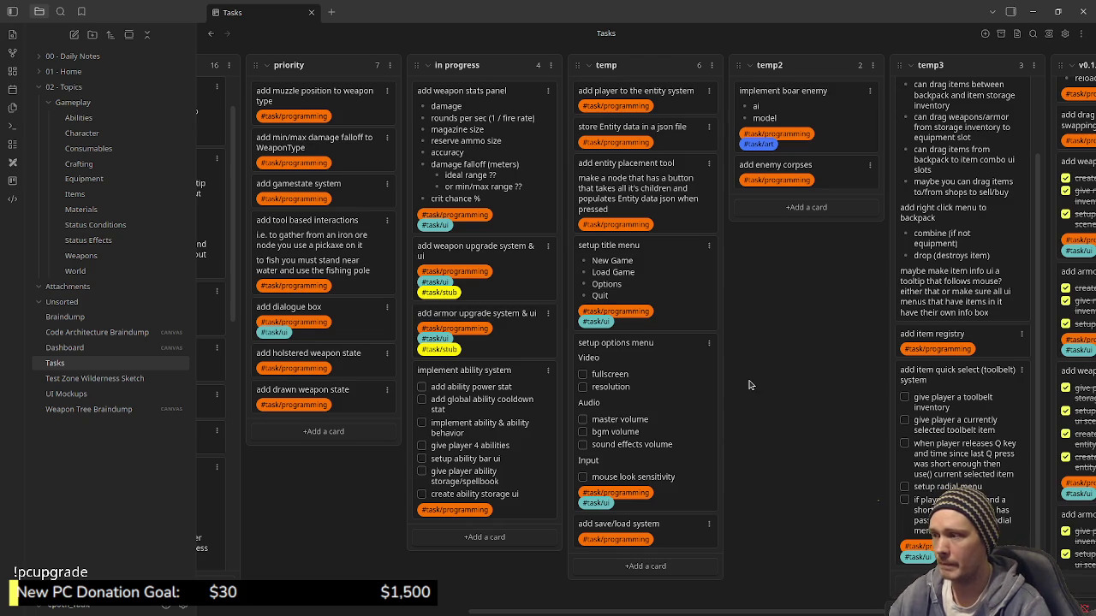
{"action": "left_click_drag", "start_coordinate": [556, 610], "coordinate": [558, 610]}
{"action": "scroll", "coordinate": [960, 289], "scroll_direction": "up", "scroll_amount": 2}
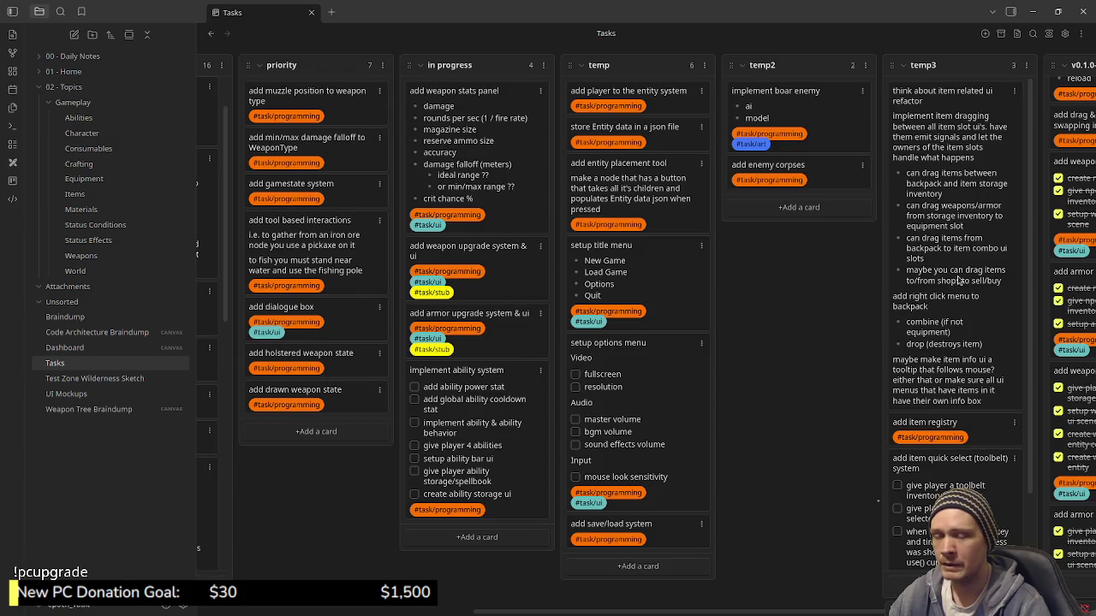
{"action": "scroll", "coordinate": [959, 288], "scroll_direction": "down", "scroll_amount": 2}
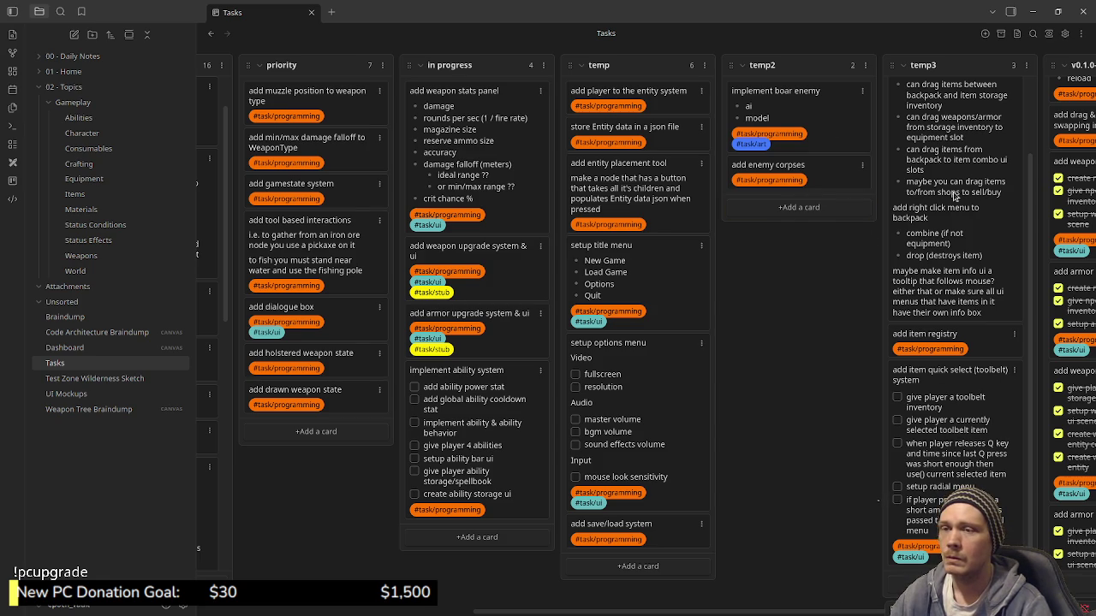
{"action": "scroll", "coordinate": [938, 283], "scroll_direction": "up", "scroll_amount": 3}
{"action": "scroll", "coordinate": [931, 330], "scroll_direction": "down", "scroll_amount": 3}
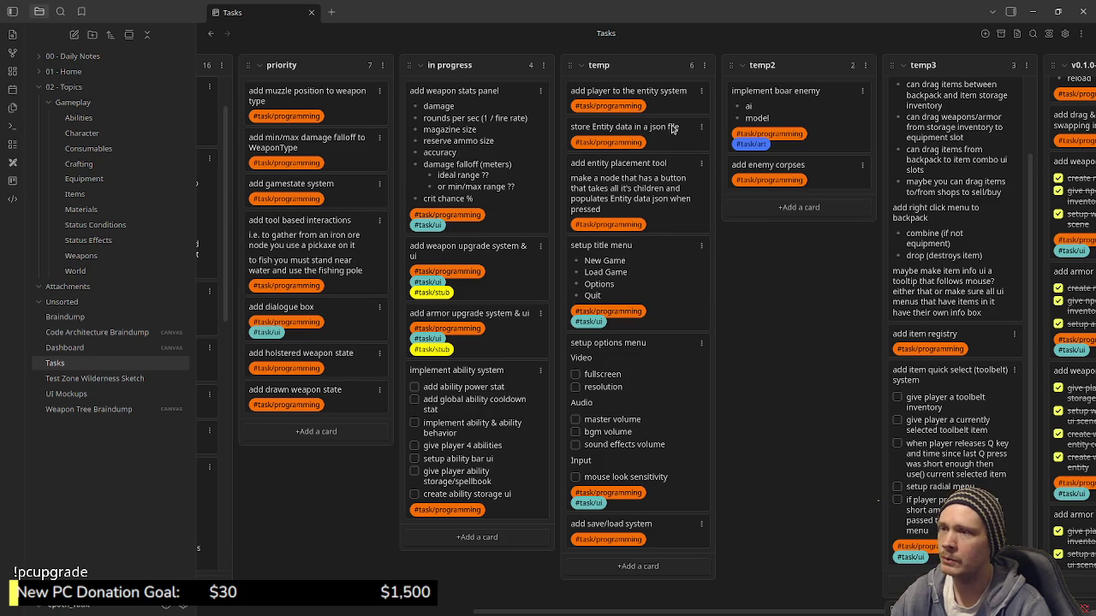
{"action": "mouse_move", "coordinate": [573, 75]}
{"action": "left_mouse_down"}
{"action": "mouse_move", "coordinate": [804, 69]}
{"action": "mouse_move", "coordinate": [810, 85]}
{"action": "left_mouse_up"}
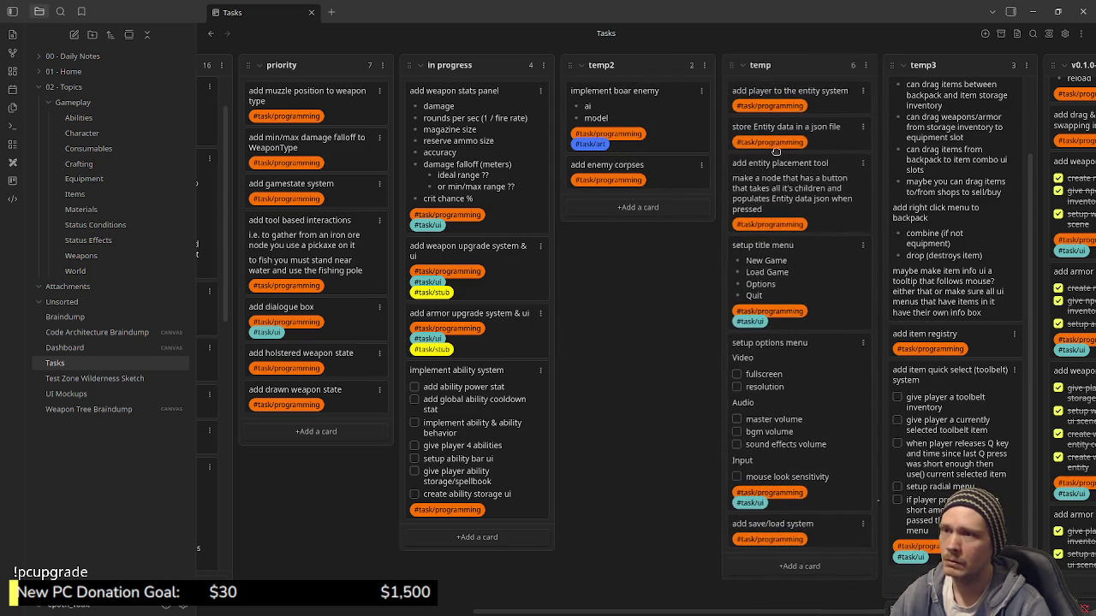
{"action": "left_click", "coordinate": [770, 97]}
{"action": "double_click", "coordinate": [760, 91]}
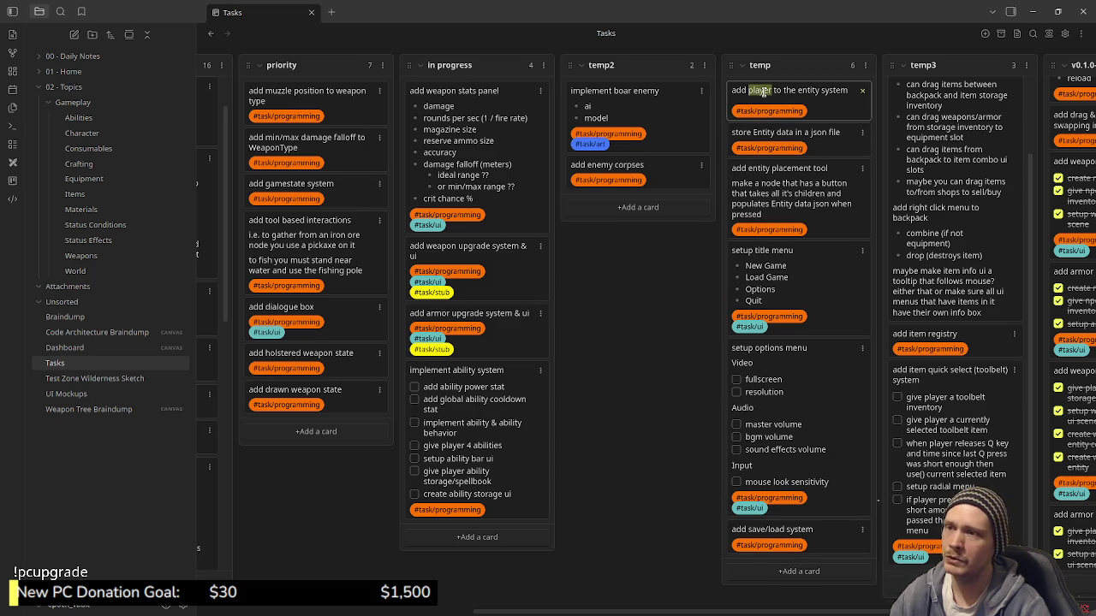
{"action": "type", "text": "character"}
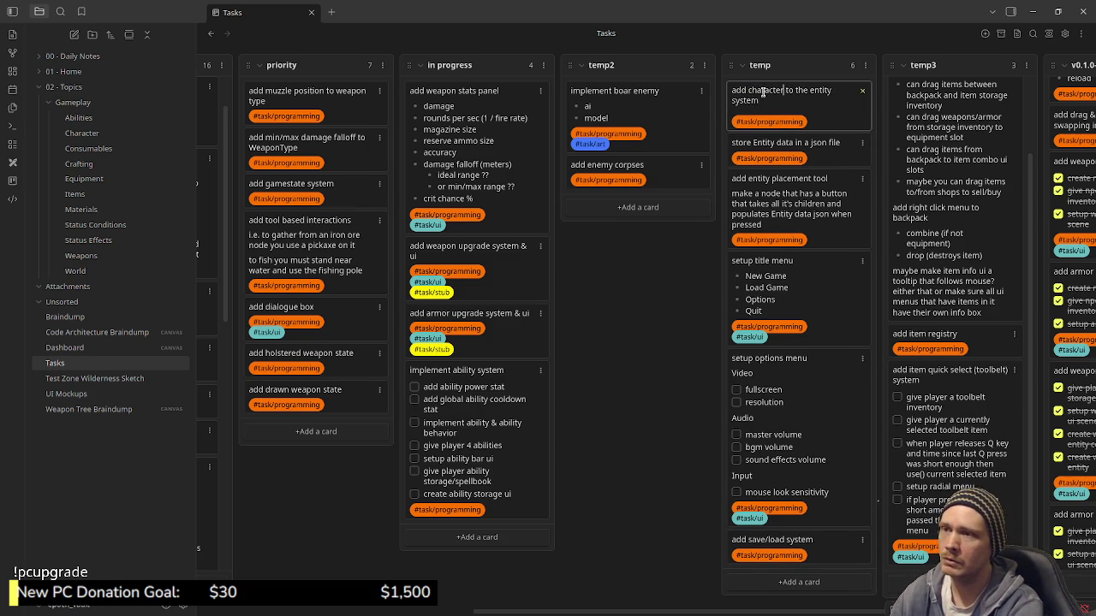
{"action": "type", "text": "s"}
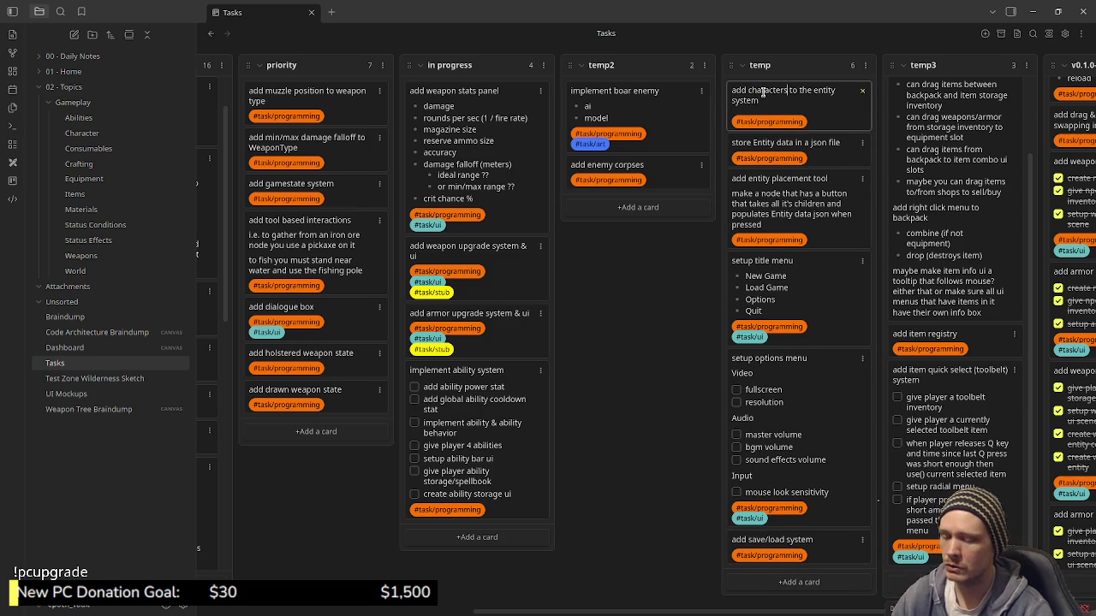
{"action": "key", "text": "Return"}
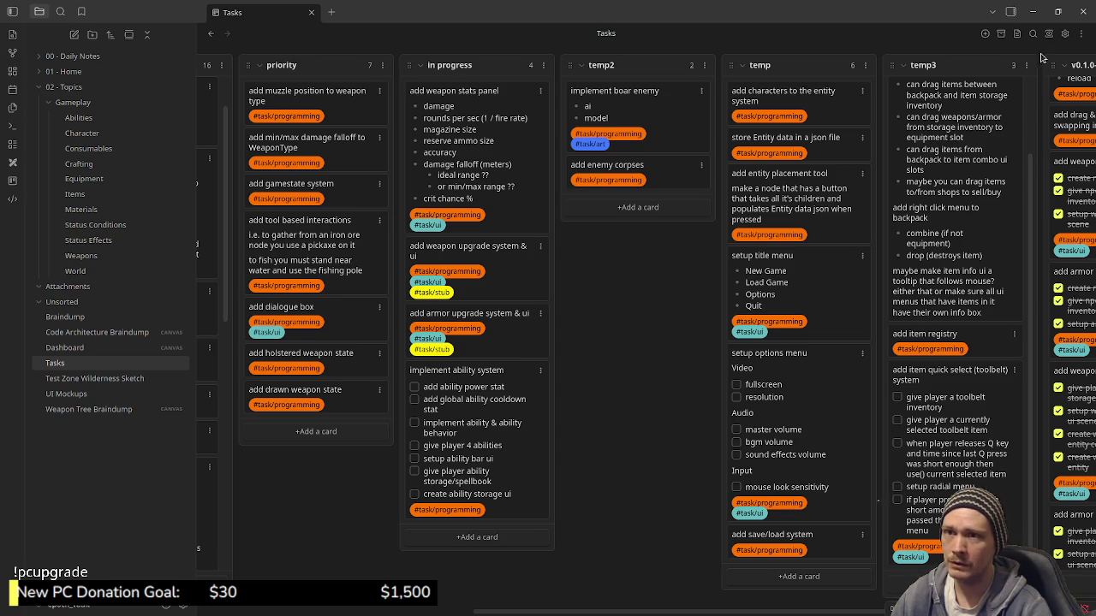
{"action": "left_click", "coordinate": [986, 34]}
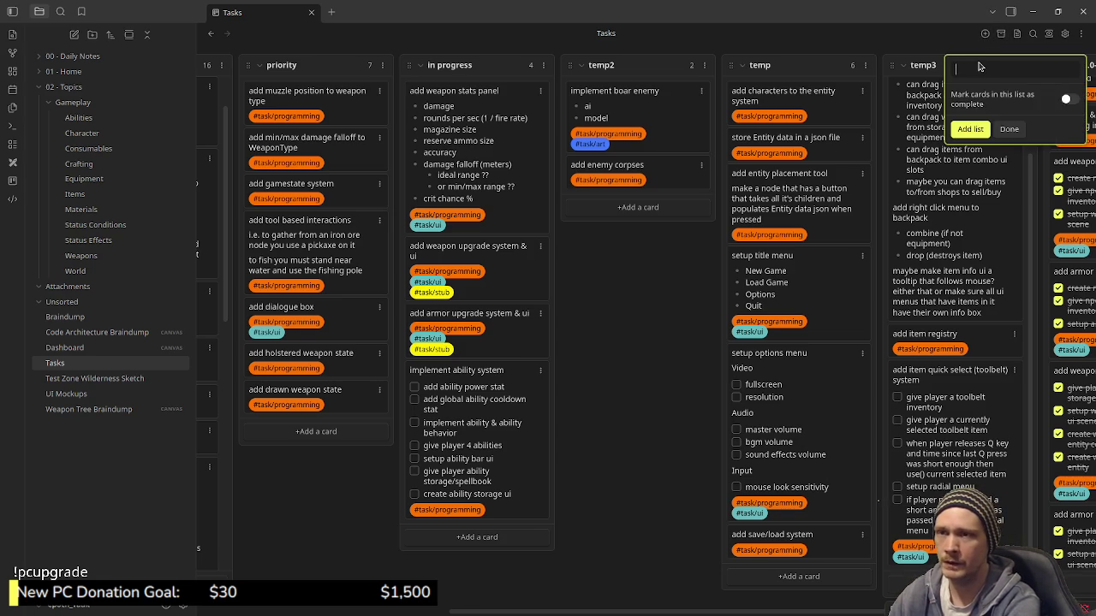
Create an empty 'temp4' list and drag it beside temp2.
{"action": "type", "text": "temp4"}
{"action": "key", "text": "Return"}
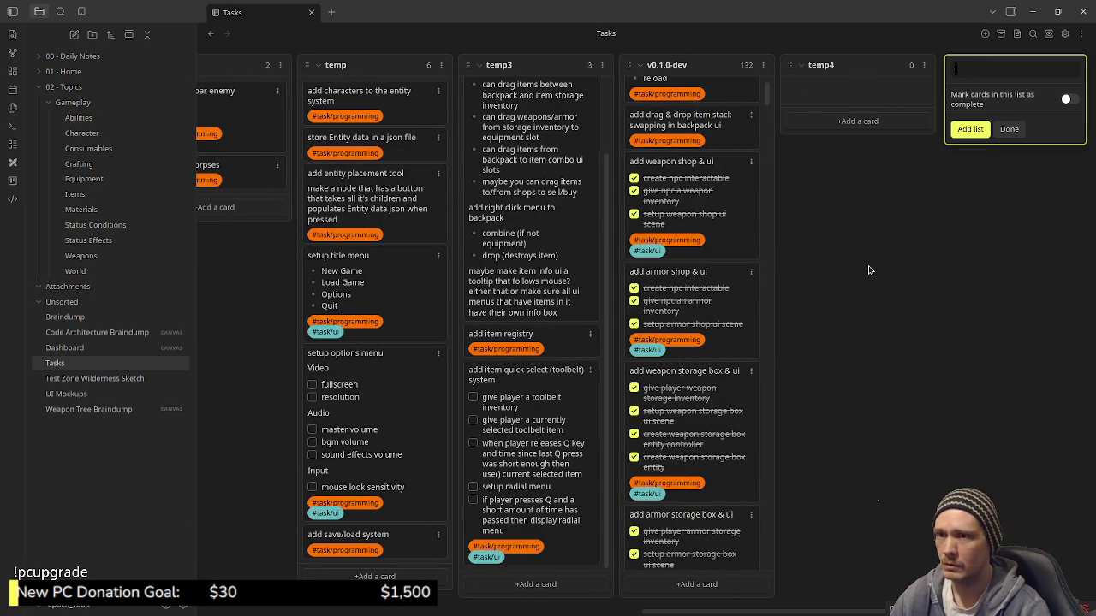
{"action": "left_click", "coordinate": [796, 74]}
{"action": "left_click_drag", "start_coordinate": [931, 66], "coordinate": [689, 417]}
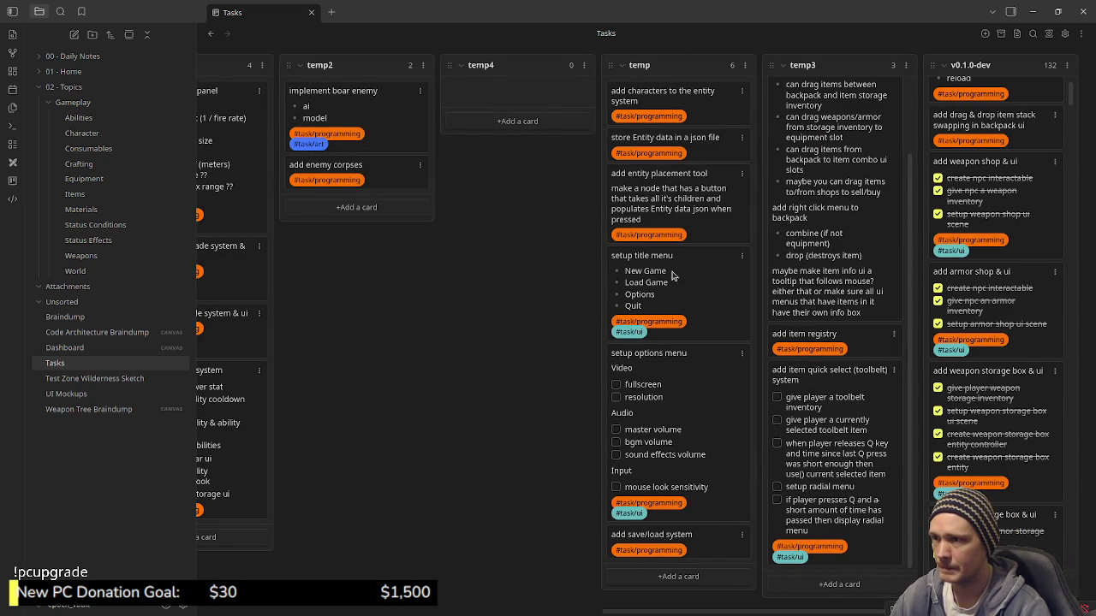
Move 'setup title menu', 'setup options menu' and 'add save/load system' from temp into temp4.
{"action": "left_click_drag", "start_coordinate": [670, 276], "coordinate": [516, 105]}
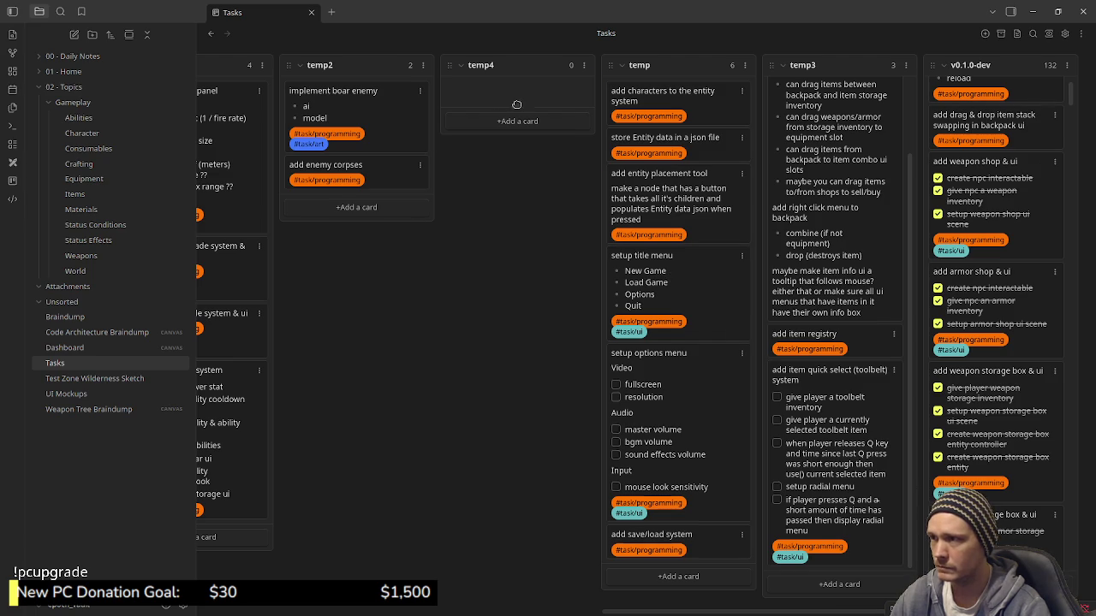
{"action": "left_click_drag", "start_coordinate": [694, 294], "coordinate": [509, 206]}
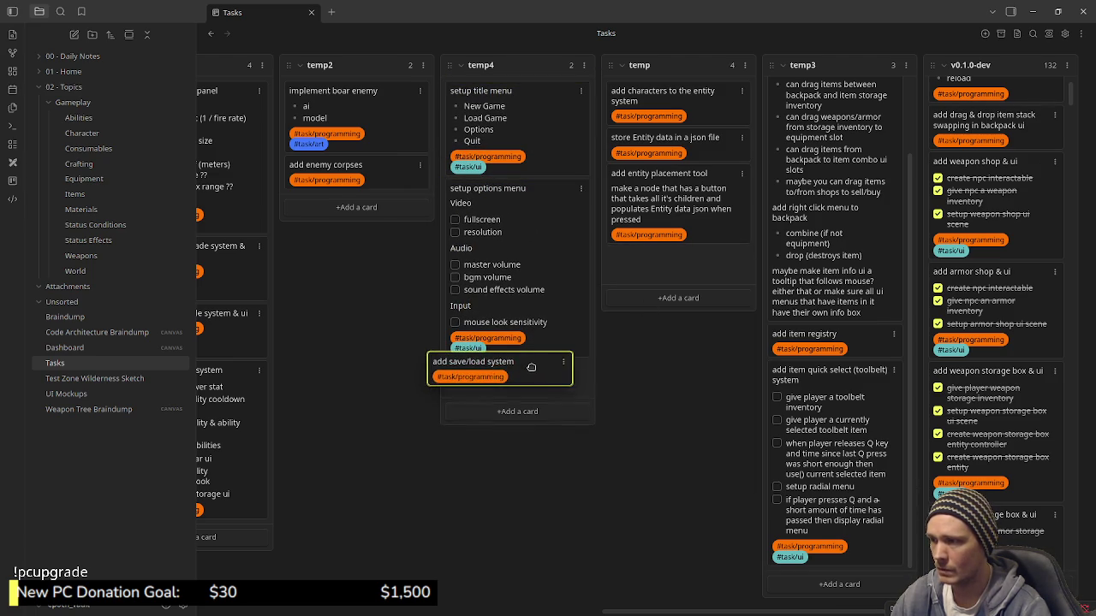
{"action": "left_click_drag", "start_coordinate": [709, 262], "coordinate": [655, 388]}
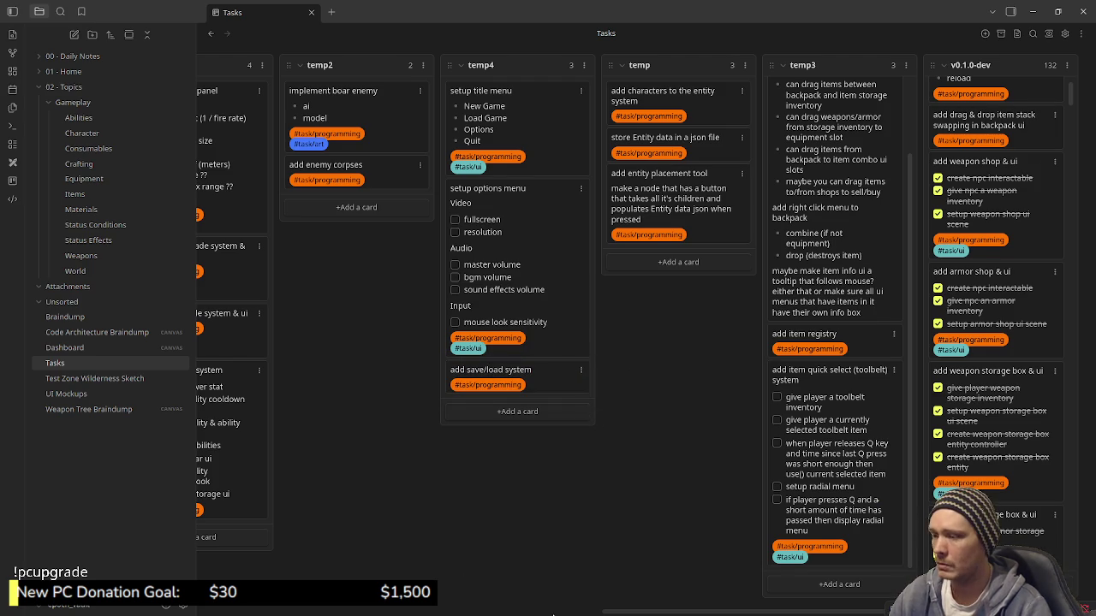
{"action": "left_click_drag", "start_coordinate": [642, 612], "coordinate": [547, 611]}
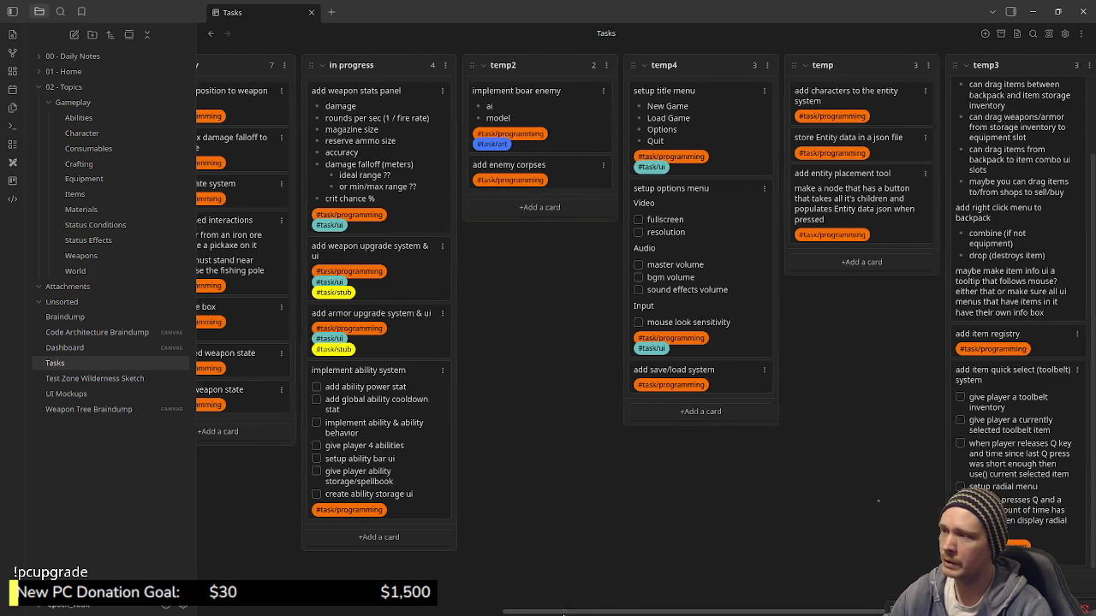
{"action": "scroll", "coordinate": [580, 615], "scroll_direction": "left", "scroll_amount": 2}
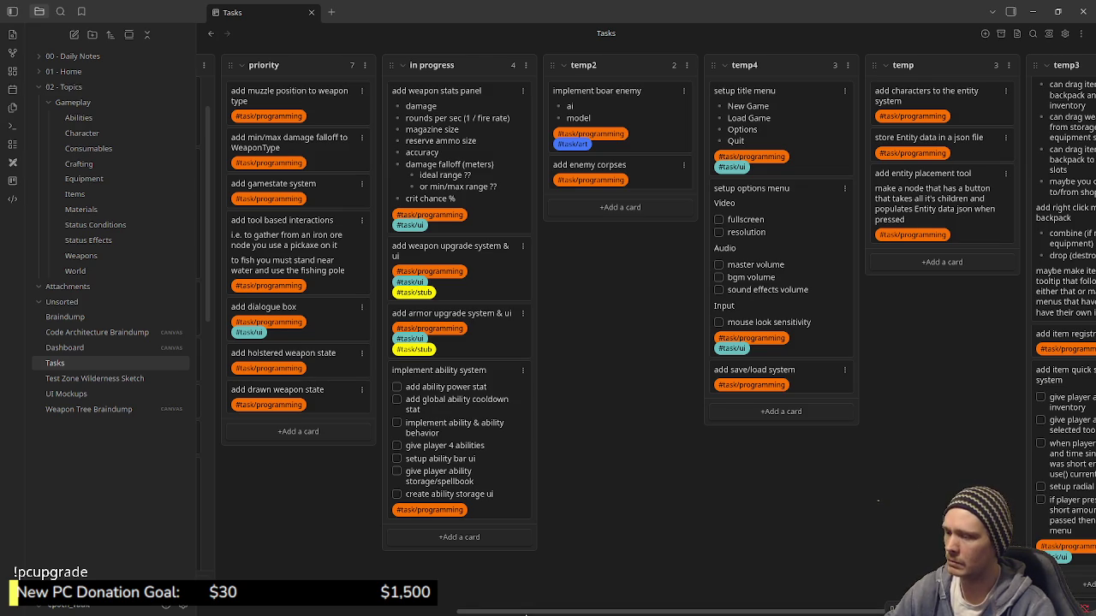
{"action": "scroll", "coordinate": [514, 129], "scroll_direction": "left", "scroll_amount": 5}
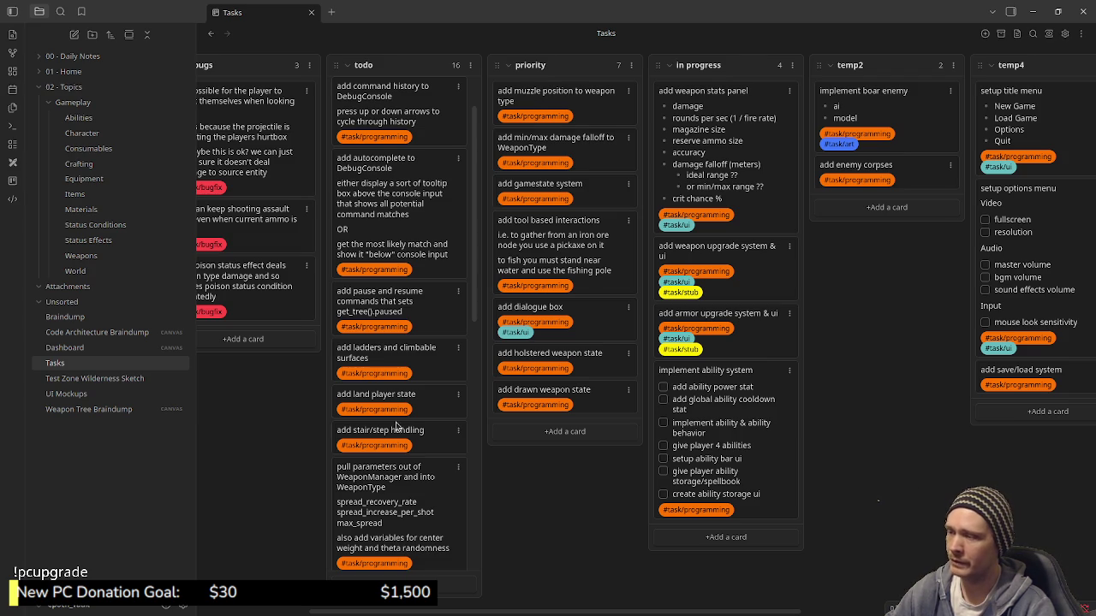
{"action": "scroll", "coordinate": [385, 383], "scroll_direction": "down", "scroll_amount": 3}
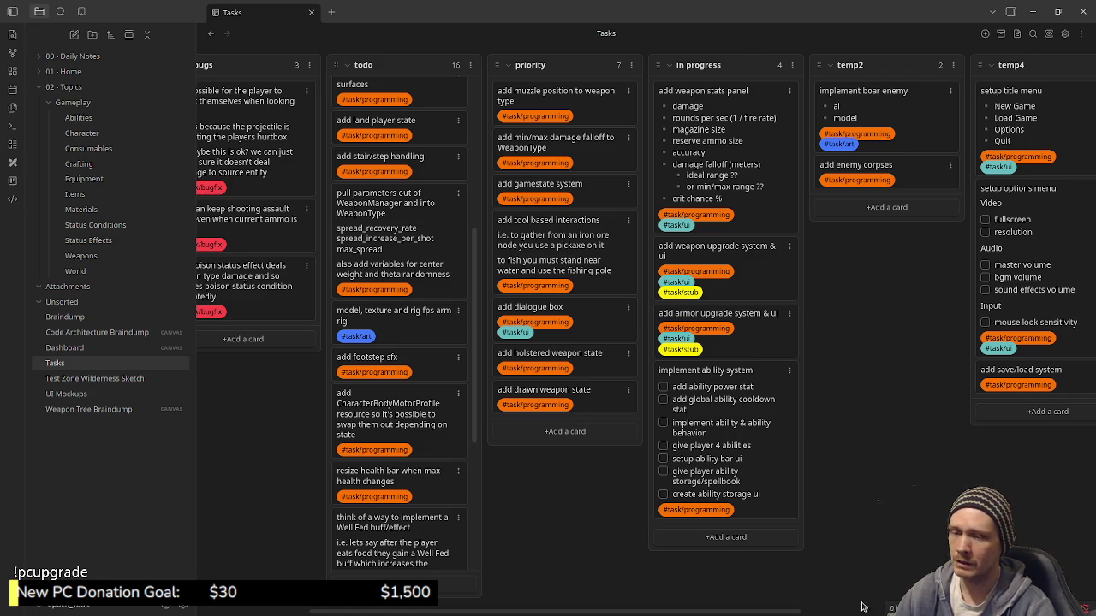
{"action": "left_click_drag", "start_coordinate": [557, 613], "coordinate": [824, 613]}
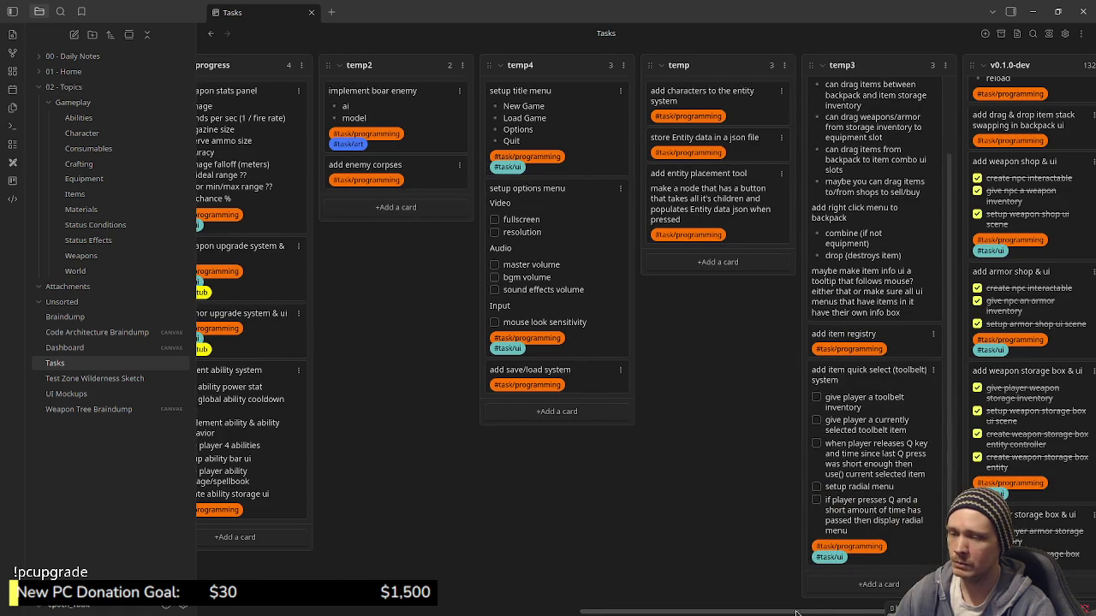
{"action": "left_click_drag", "start_coordinate": [801, 611], "coordinate": [627, 613]}
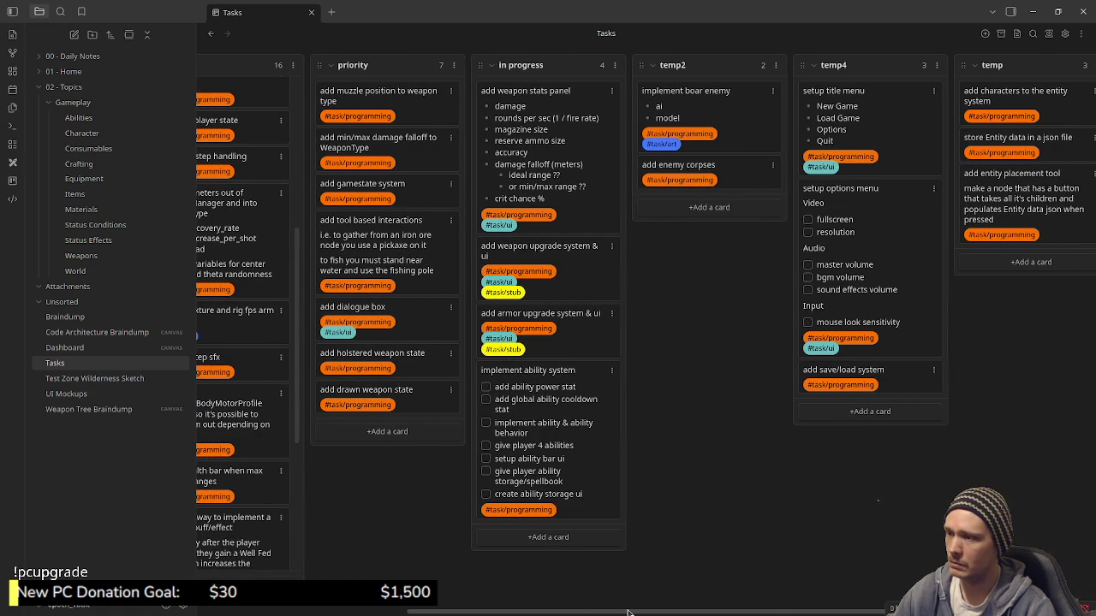
{"action": "left_click_drag", "start_coordinate": [628, 613], "coordinate": [550, 613]}
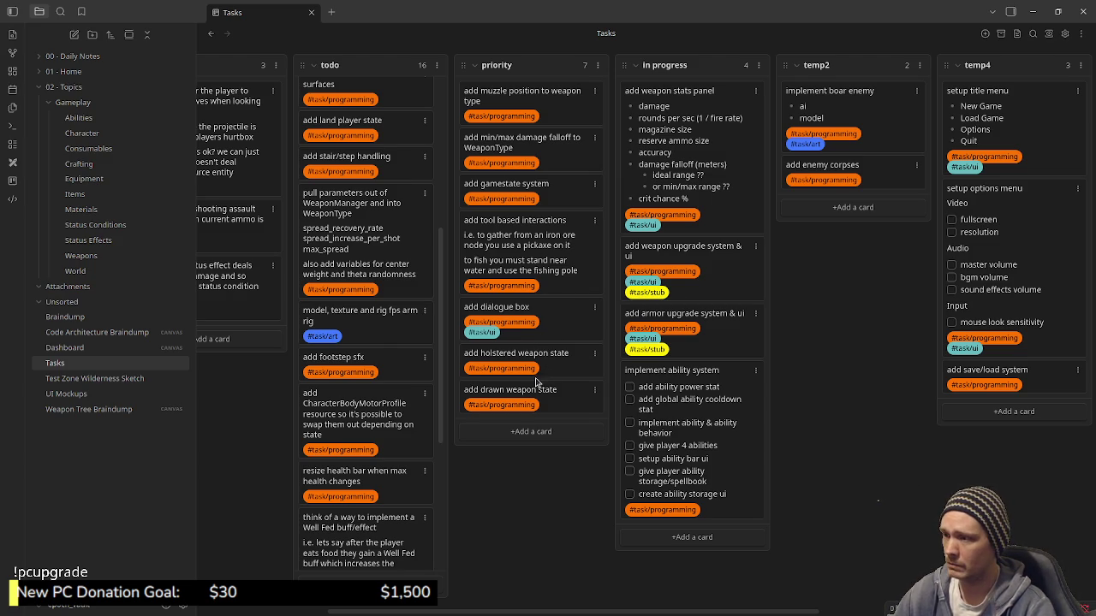
{"action": "scroll", "coordinate": [416, 428], "scroll_direction": "down", "scroll_amount": 2}
{"action": "scroll", "coordinate": [410, 434], "scroll_direction": "up", "scroll_amount": 1}
{"action": "scroll", "coordinate": [408, 434], "scroll_direction": "up", "scroll_amount": 1}
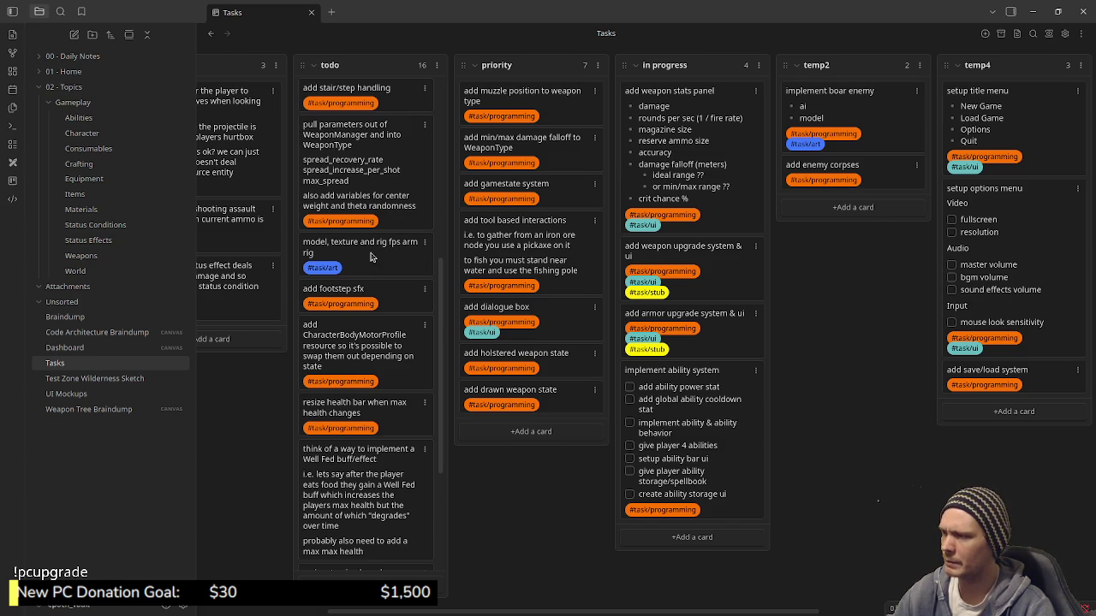
{"action": "left_click_drag", "start_coordinate": [463, 202], "coordinate": [524, 347]}
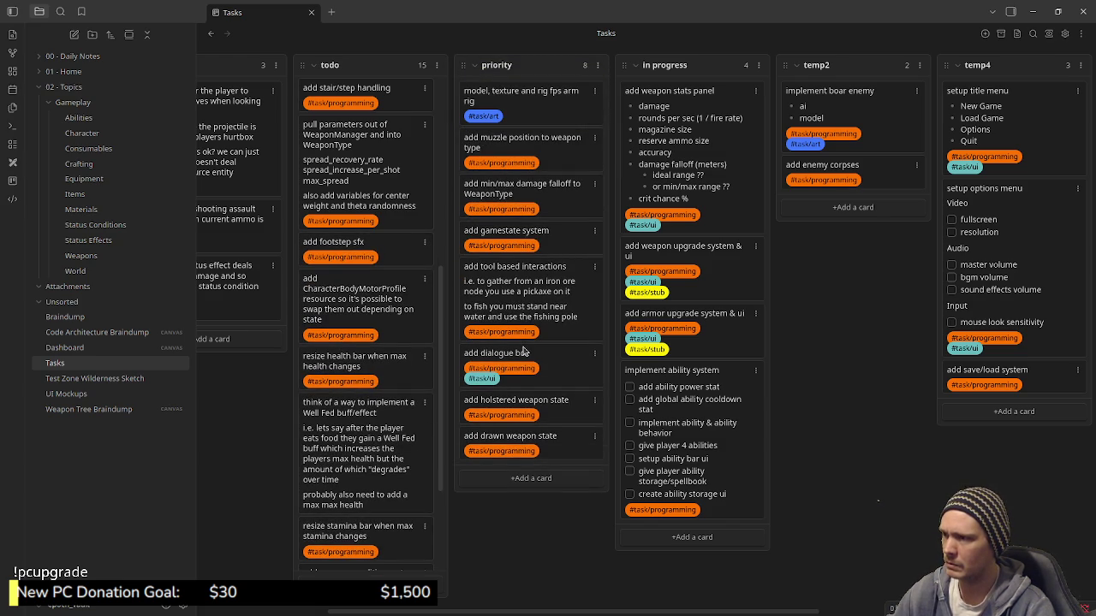
Lift the holstered and drawn weapon state cards up priority and add a blank card below damage falloff.
{"action": "left_click_drag", "start_coordinate": [560, 409], "coordinate": [554, 191]}
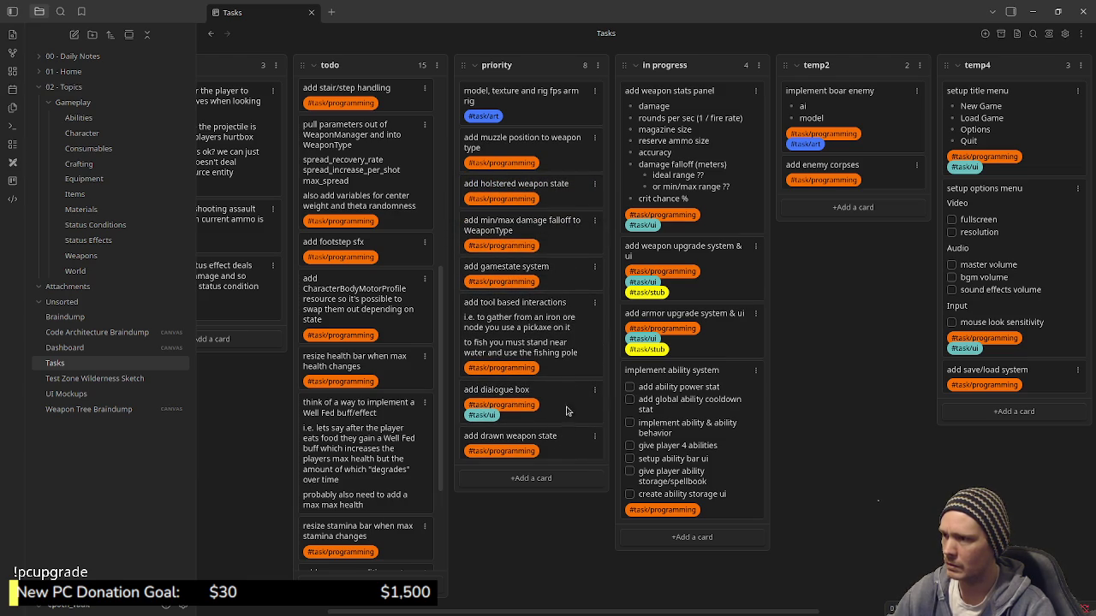
{"action": "left_click_drag", "start_coordinate": [539, 437], "coordinate": [540, 224]}
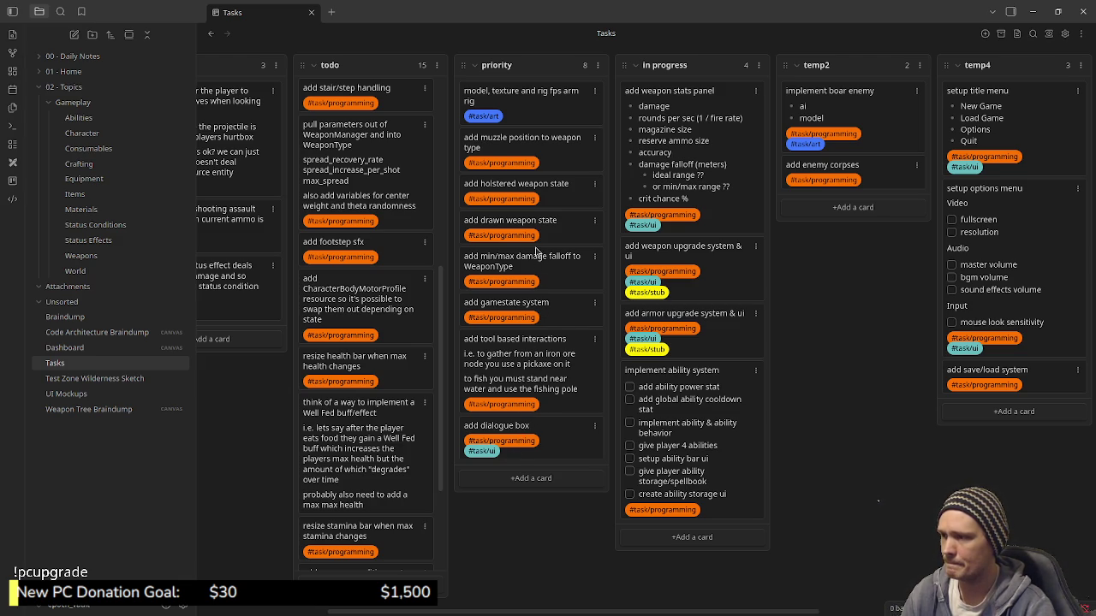
{"action": "left_click", "coordinate": [525, 478]}
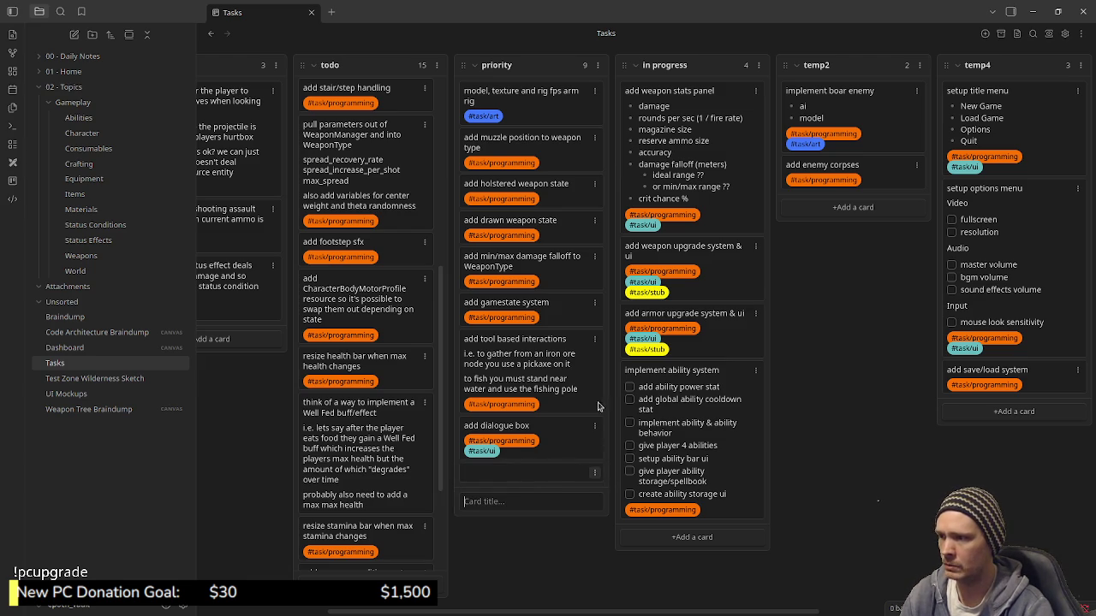
{"action": "left_click_drag", "start_coordinate": [502, 476], "coordinate": [513, 306]}
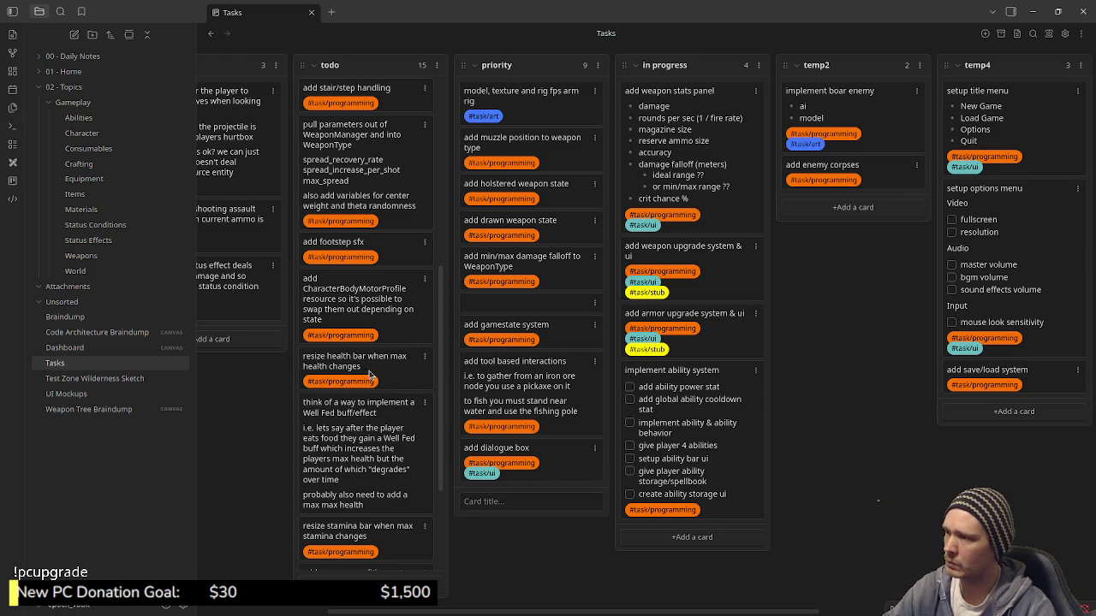
{"action": "scroll", "coordinate": [370, 374], "scroll_direction": "up", "scroll_amount": 3}
{"action": "scroll", "coordinate": [370, 374], "scroll_direction": "up", "scroll_amount": 3}
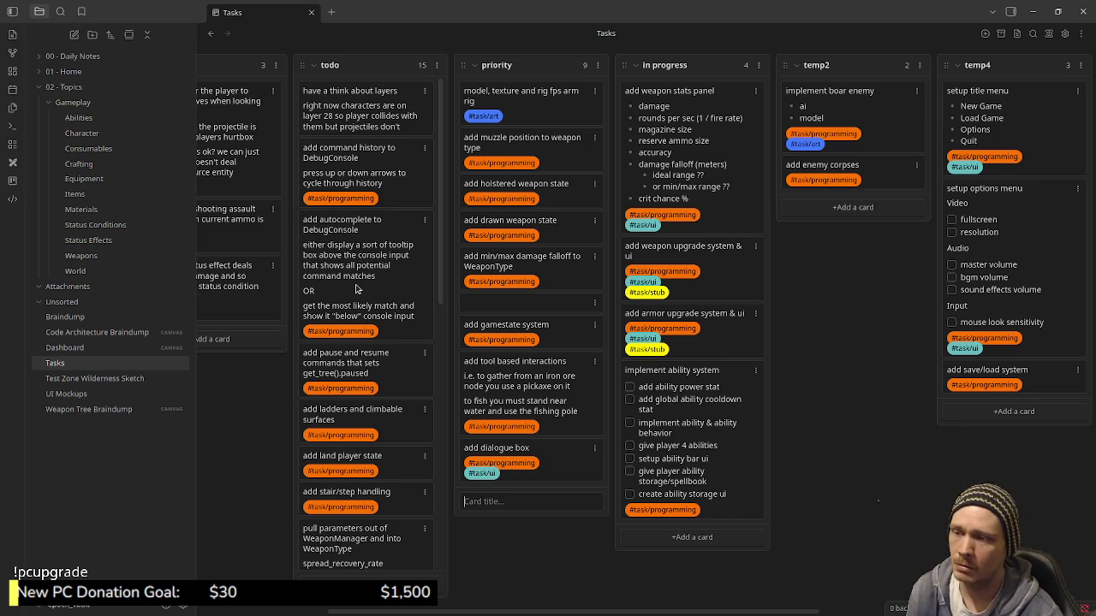
{"action": "scroll", "coordinate": [419, 411], "scroll_direction": "down", "scroll_amount": 2}
{"action": "scroll", "coordinate": [420, 418], "scroll_direction": "down", "scroll_amount": 3}
{"action": "scroll", "coordinate": [419, 417], "scroll_direction": "down", "scroll_amount": 2}
{"action": "scroll", "coordinate": [428, 437], "scroll_direction": "down", "scroll_amount": 2}
{"action": "scroll", "coordinate": [436, 453], "scroll_direction": "down", "scroll_amount": 2}
{"action": "scroll", "coordinate": [395, 428], "scroll_direction": "down", "scroll_amount": 2}
{"action": "scroll", "coordinate": [395, 428], "scroll_direction": "down", "scroll_amount": 1}
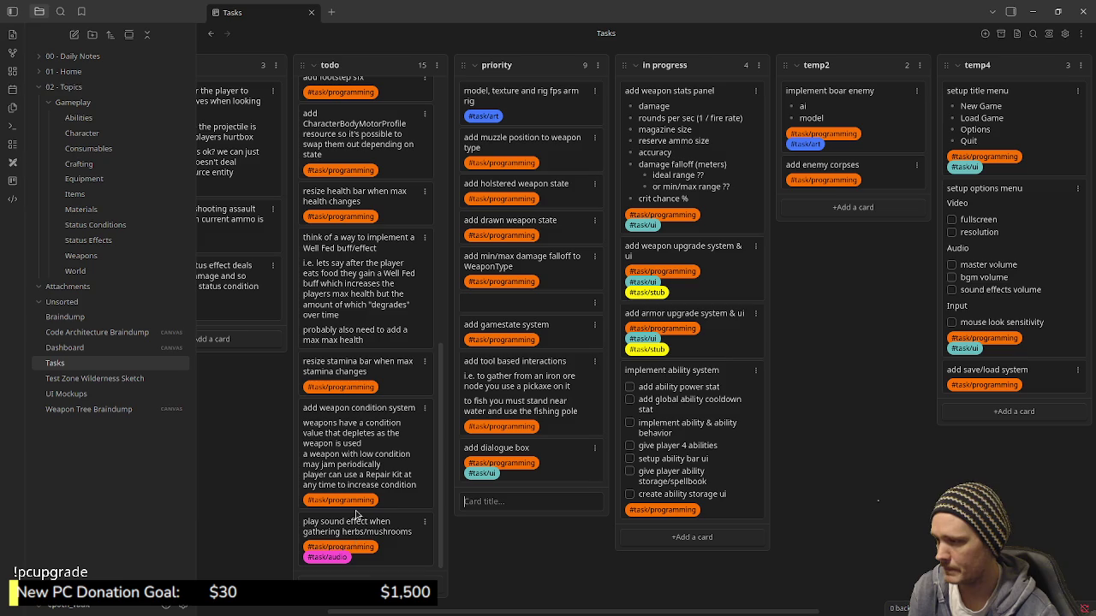
{"action": "mouse_move", "coordinate": [574, 611]}
{"action": "left_mouse_down"}
{"action": "mouse_move", "coordinate": [509, 610]}
{"action": "mouse_move", "coordinate": [523, 609]}
{"action": "left_mouse_up"}
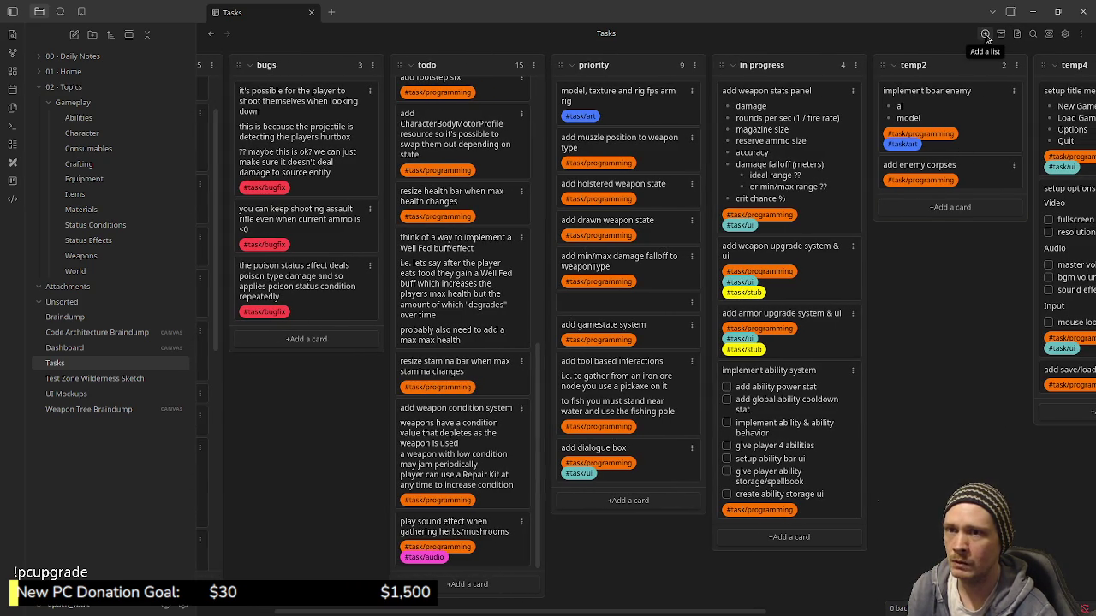
Create an empty 'backlog' list and drag it between the bugs and todo lists.
{"action": "left_click", "coordinate": [985, 34]}
{"action": "type", "text": "ba"}
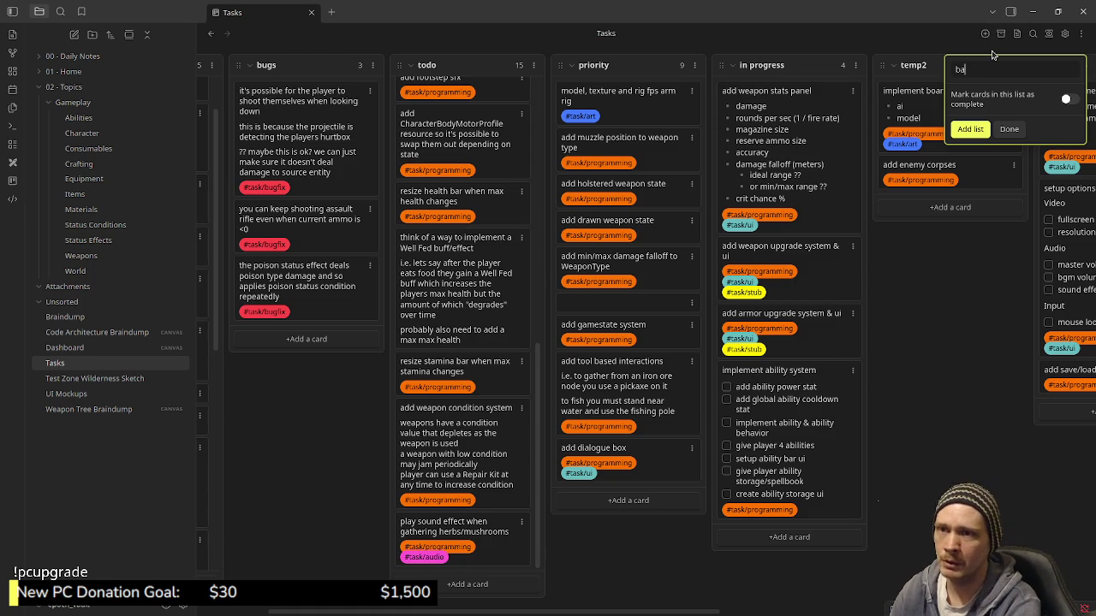
{"action": "type", "text": "cklog"}
{"action": "key", "text": "Return"}
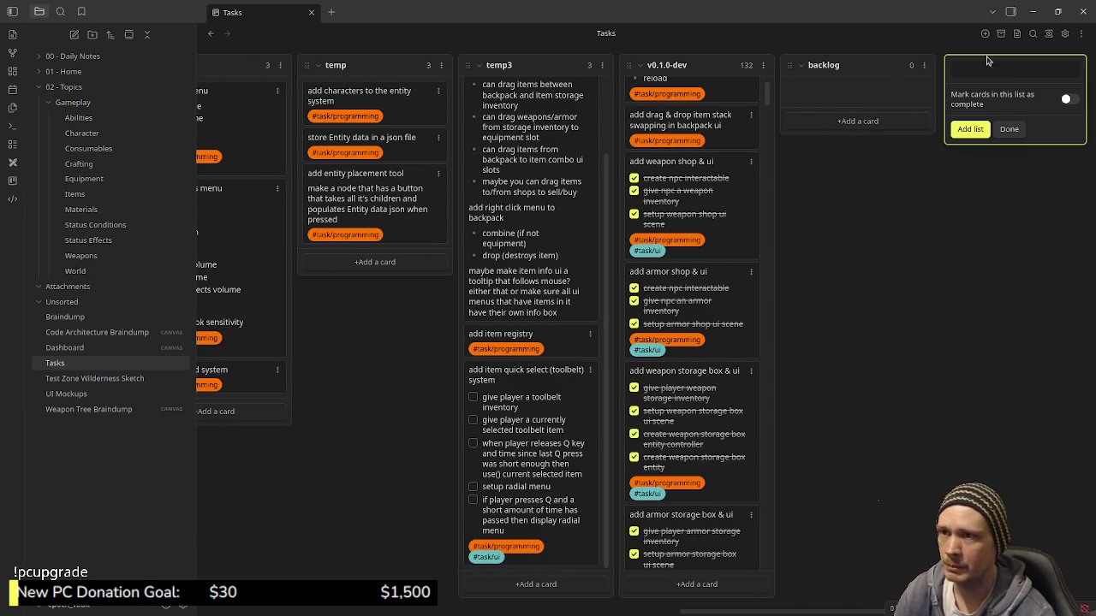
{"action": "key", "text": "Escape"}
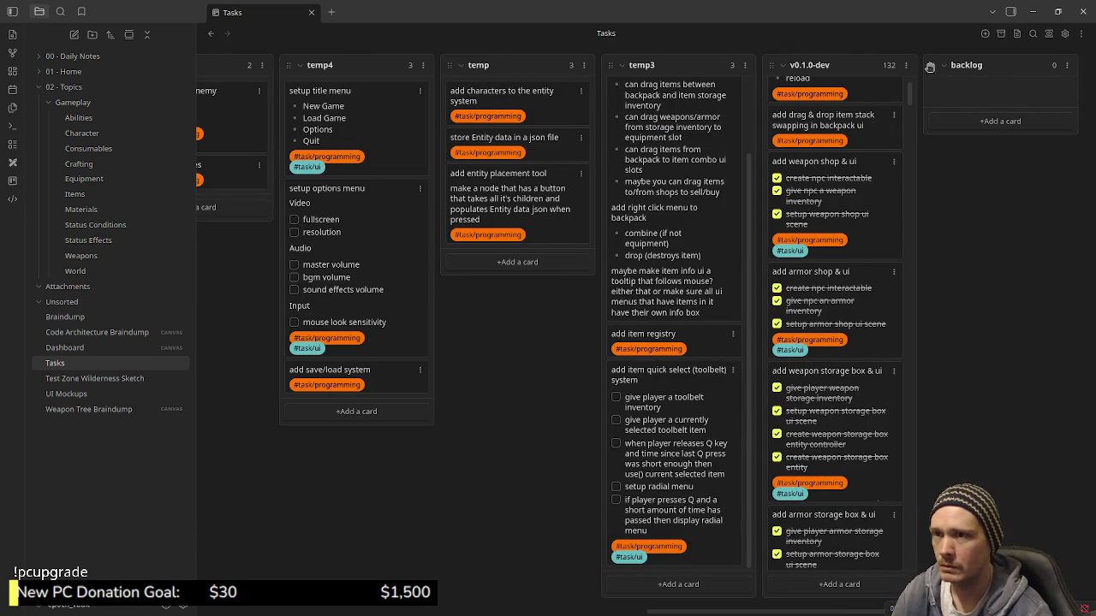
{"action": "left_click_drag", "start_coordinate": [942, 65], "coordinate": [175, 71]}
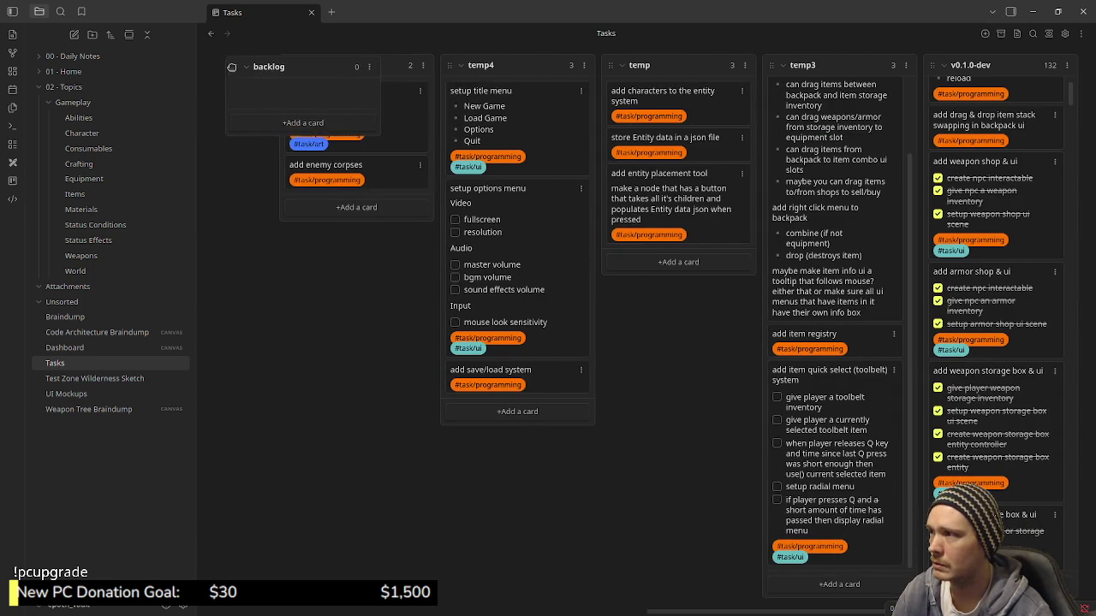
{"action": "left_click_drag", "start_coordinate": [176, 70], "coordinate": [565, 55]}
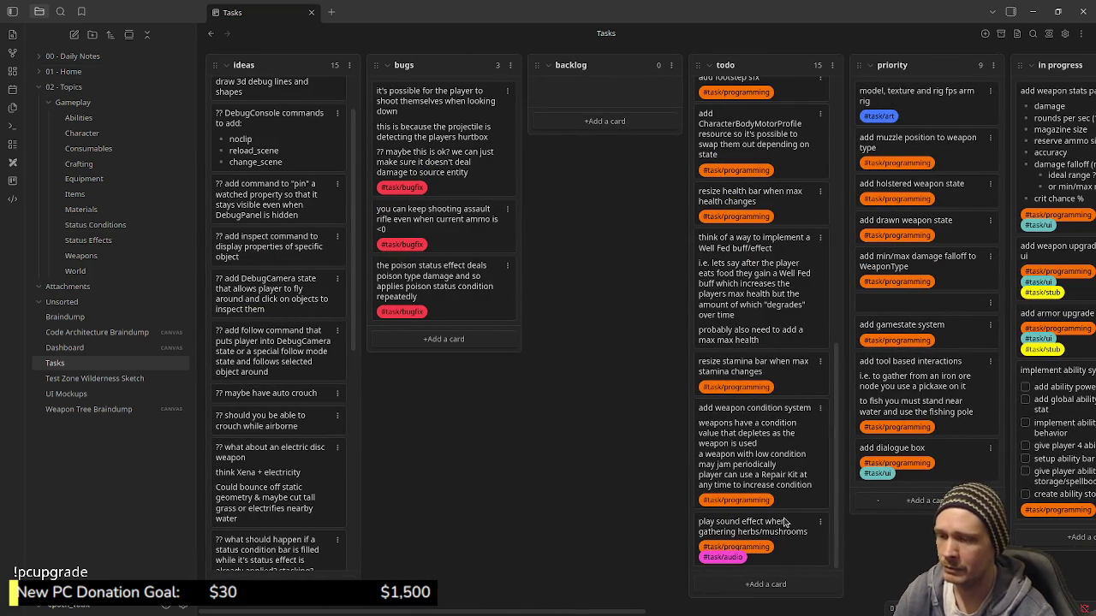
Move the herbs sound effect, CharacterBodyMotorProfile and 'add footstep sfx' cards from todo into backlog.
{"action": "left_click_drag", "start_coordinate": [785, 522], "coordinate": [629, 109]}
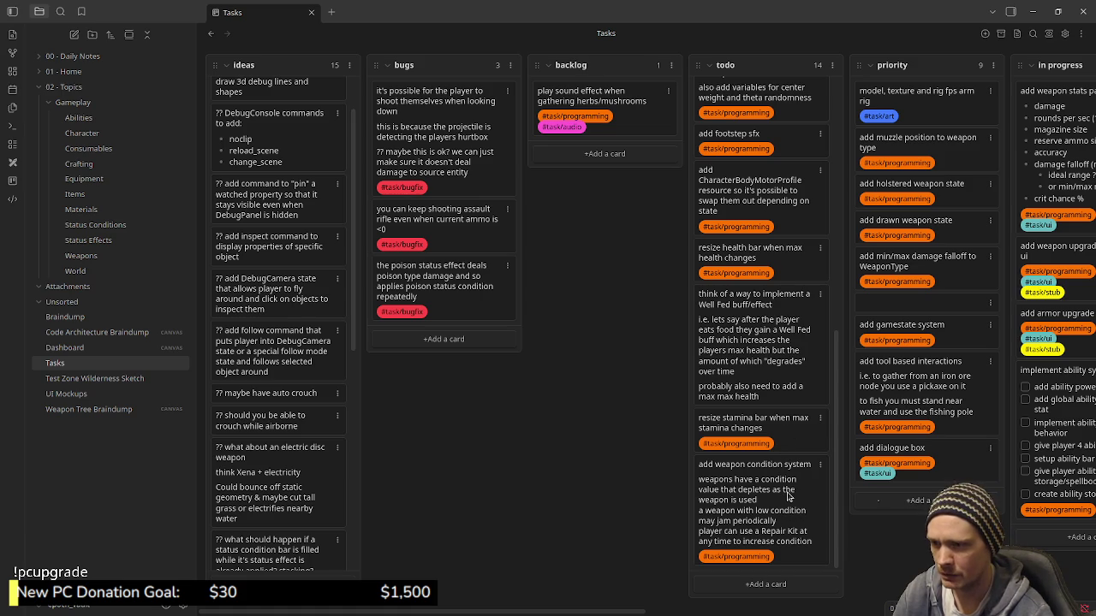
{"action": "scroll", "coordinate": [789, 495], "scroll_direction": "up", "scroll_amount": 2}
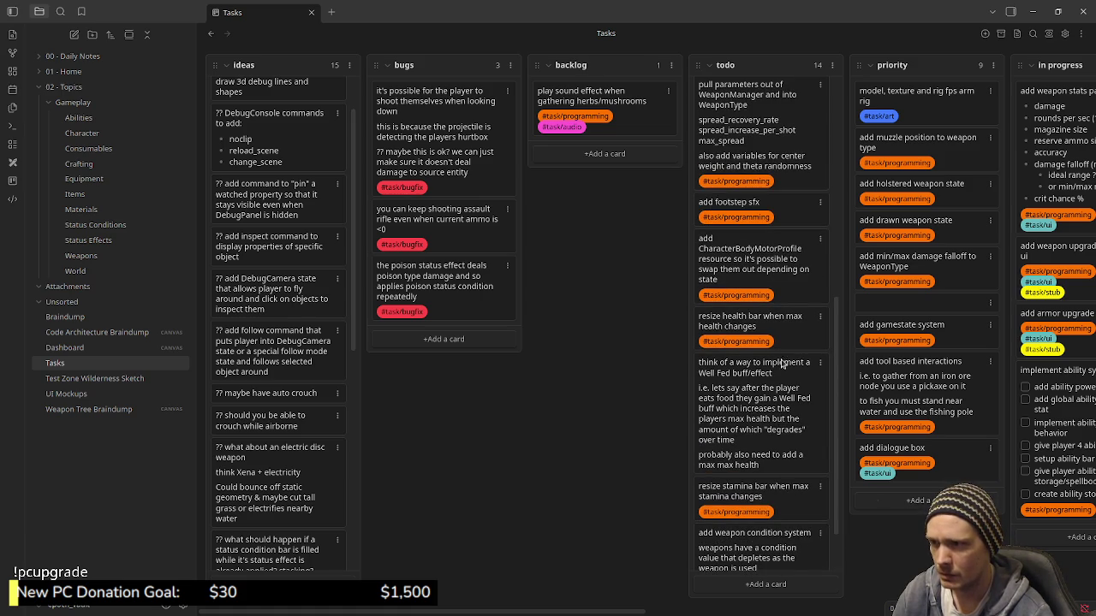
{"action": "scroll", "coordinate": [781, 360], "scroll_direction": "up", "scroll_amount": 2}
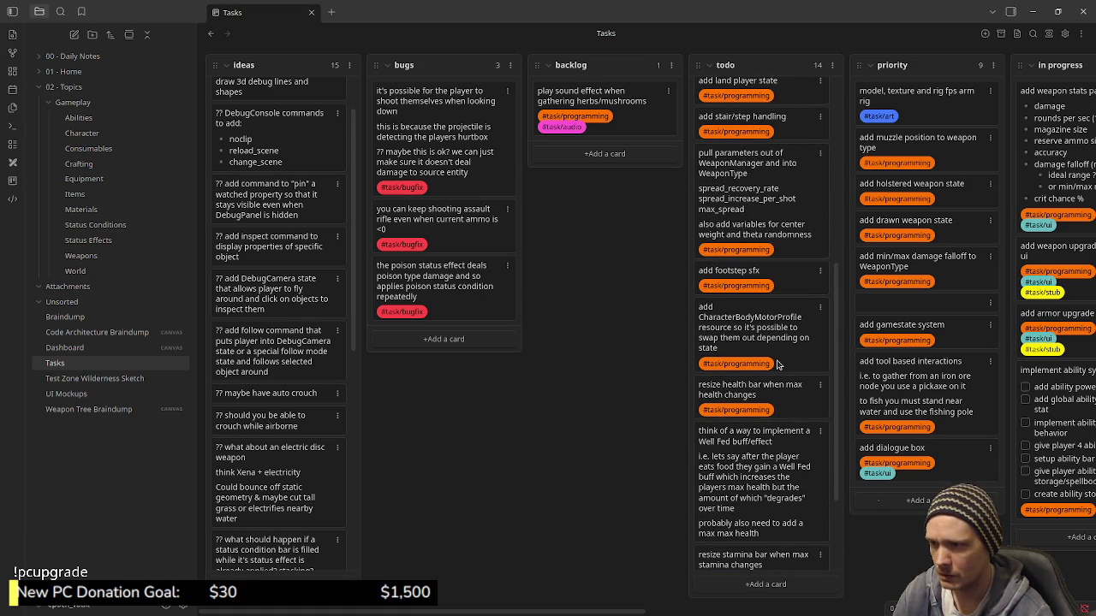
{"action": "left_click_drag", "start_coordinate": [773, 340], "coordinate": [609, 167]}
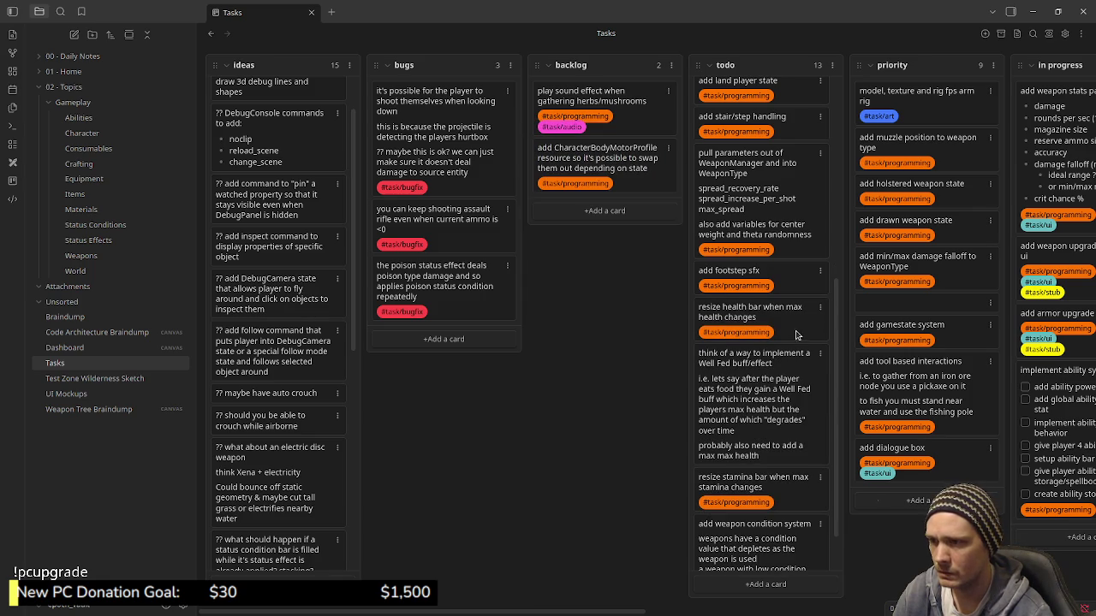
{"action": "left_click_drag", "start_coordinate": [794, 277], "coordinate": [640, 214]}
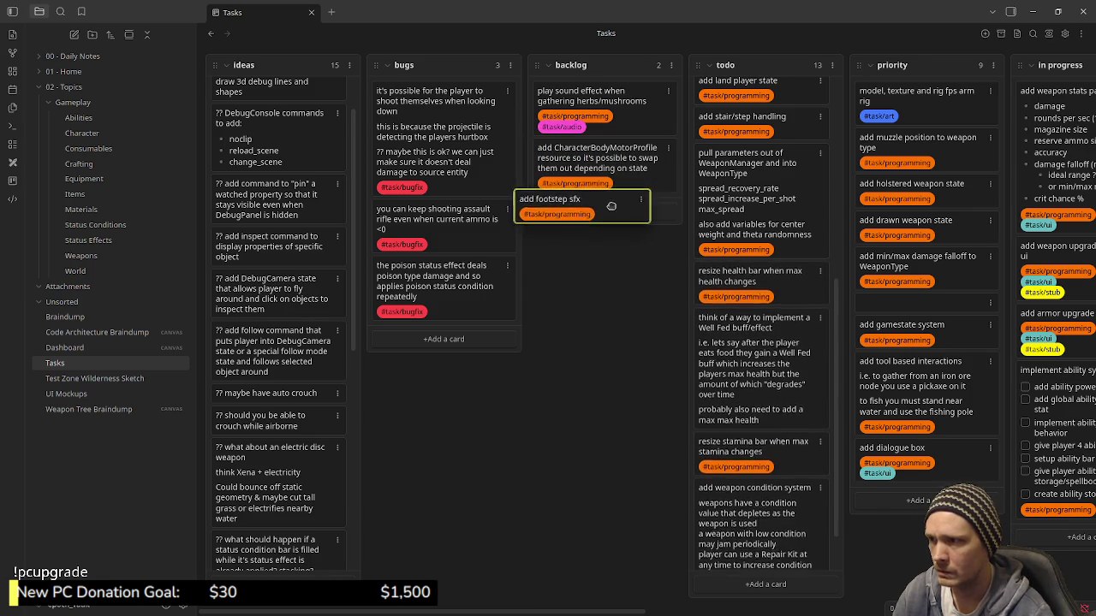
Add a #task/audio tag on a new line of the 'add footstep sfx' card.
{"action": "double_click", "coordinate": [631, 221]}
{"action": "key", "text": "Return"}
{"action": "type", "text": "#au"}
{"action": "key", "text": "Return"}
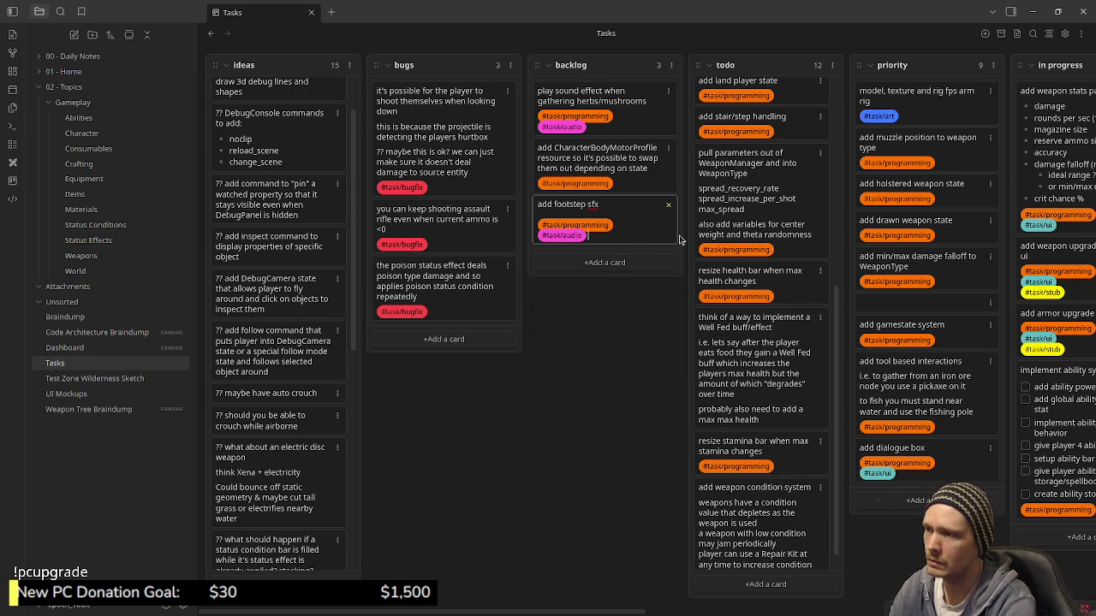
{"action": "left_click", "coordinate": [680, 240]}
Move the WeaponManager parameters card into backlog and make 'add footstep sfx' second.
{"action": "scroll", "coordinate": [771, 314], "scroll_direction": "up", "scroll_amount": 1}
{"action": "scroll", "coordinate": [768, 300], "scroll_direction": "up", "scroll_amount": 1}
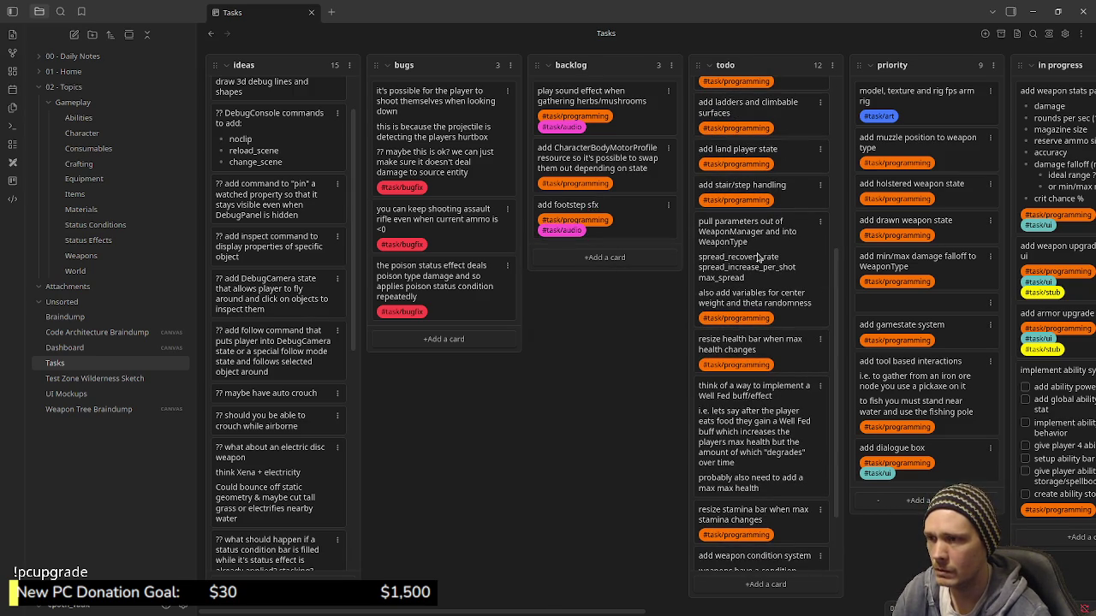
{"action": "left_click_drag", "start_coordinate": [692, 256], "coordinate": [607, 283]}
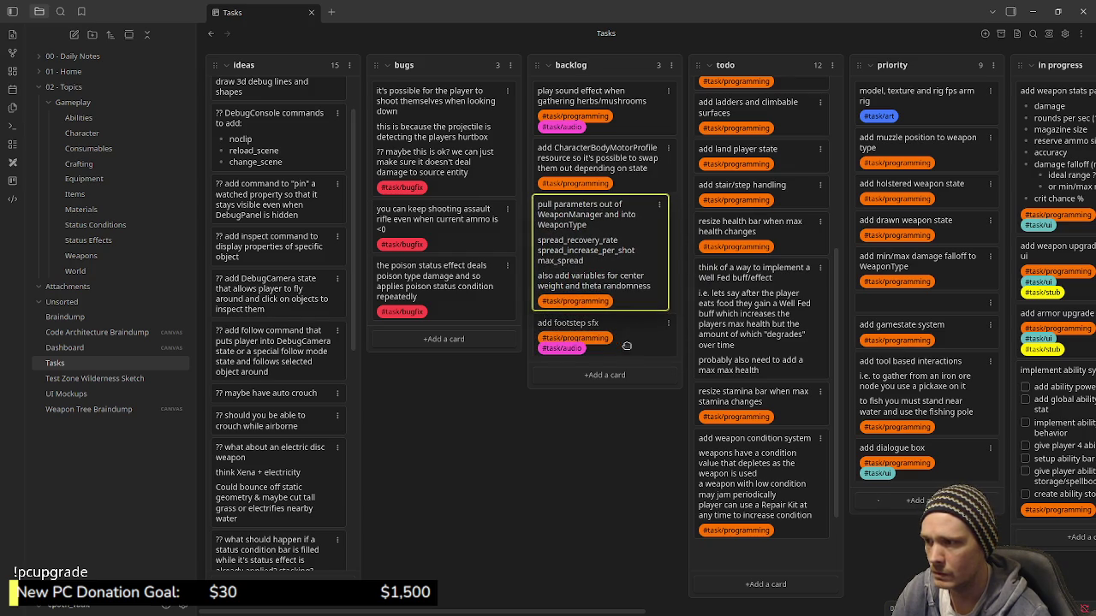
{"action": "left_click_drag", "start_coordinate": [568, 322], "coordinate": [611, 154]}
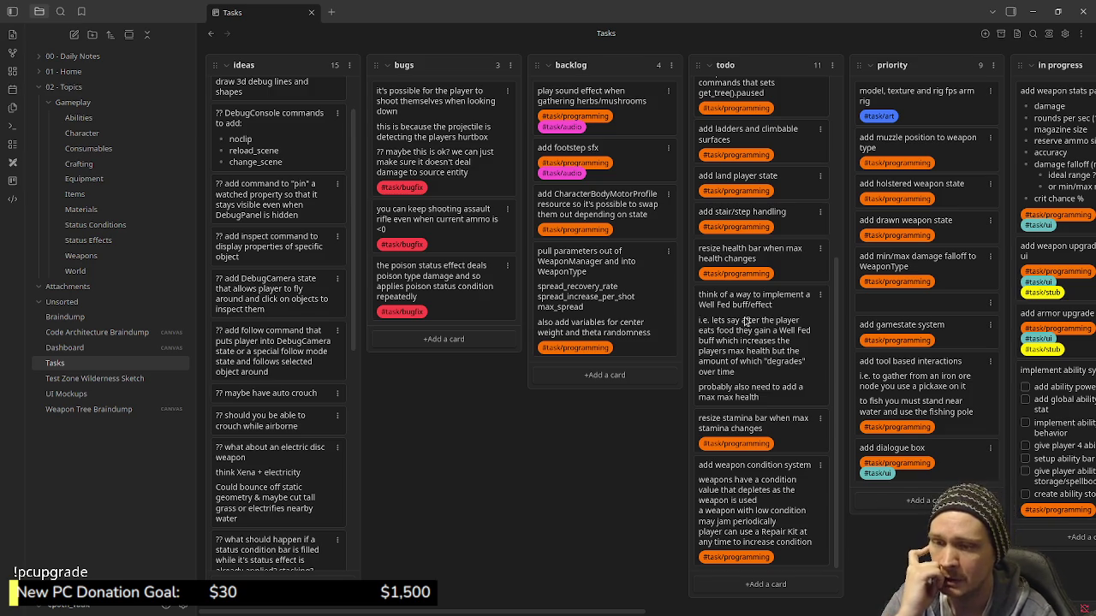
{"action": "left_click_drag", "start_coordinate": [633, 613], "coordinate": [777, 614]}
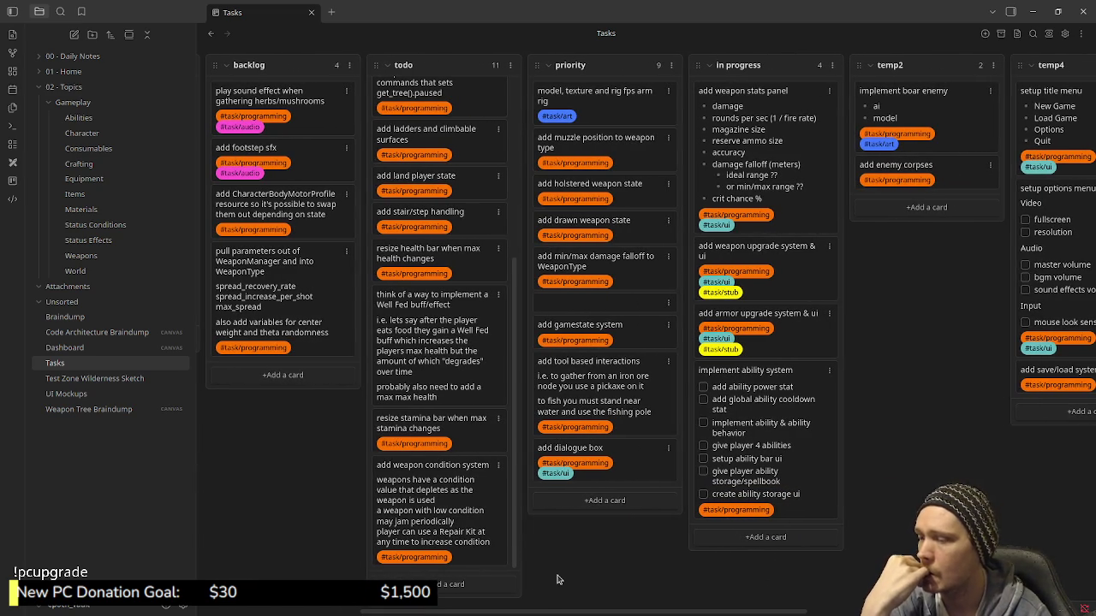
Scroll the board left and scroll through the todo column.
{"action": "scroll", "coordinate": [556, 514], "scroll_direction": "left", "scroll_amount": 5}
{"action": "scroll", "coordinate": [592, 428], "scroll_direction": "up", "scroll_amount": 1}
{"action": "scroll", "coordinate": [592, 428], "scroll_direction": "up", "scroll_amount": 3}
{"action": "scroll", "coordinate": [589, 385], "scroll_direction": "up", "scroll_amount": 2}
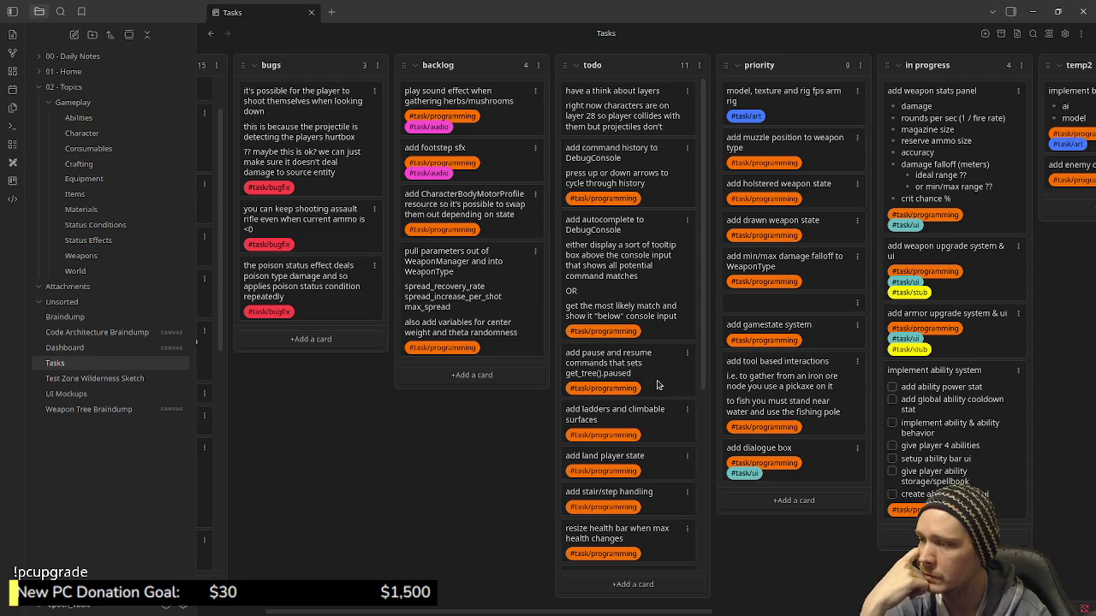
{"action": "scroll", "coordinate": [655, 377], "scroll_direction": "down", "scroll_amount": 2}
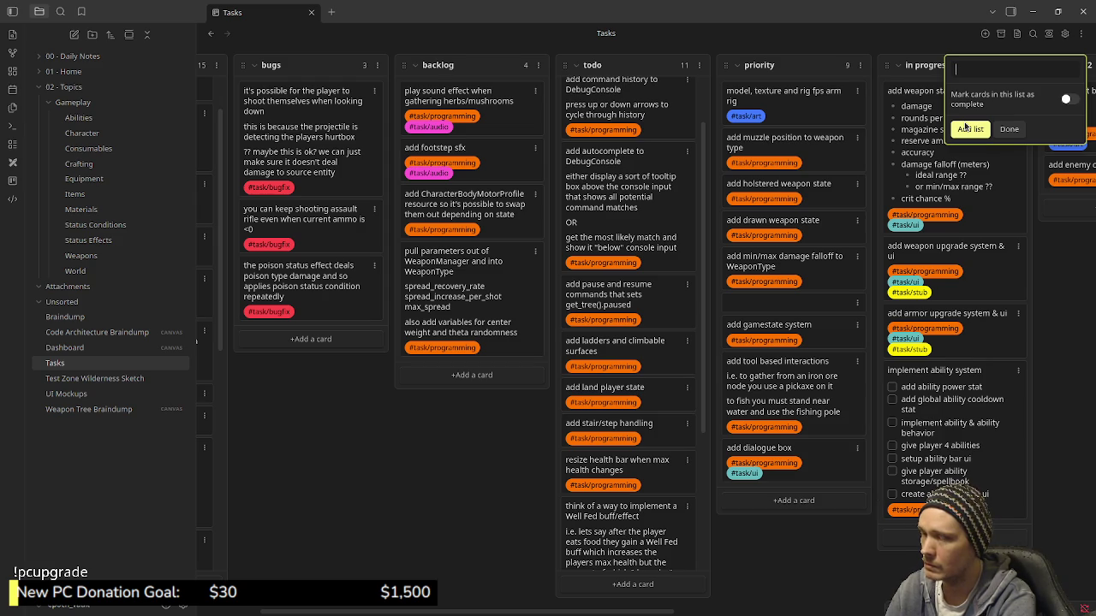
Create an empty 'extra' list and drag it beside backlog, before todo.
{"action": "type", "text": "extra"}
{"action": "left_click", "coordinate": [968, 129]}
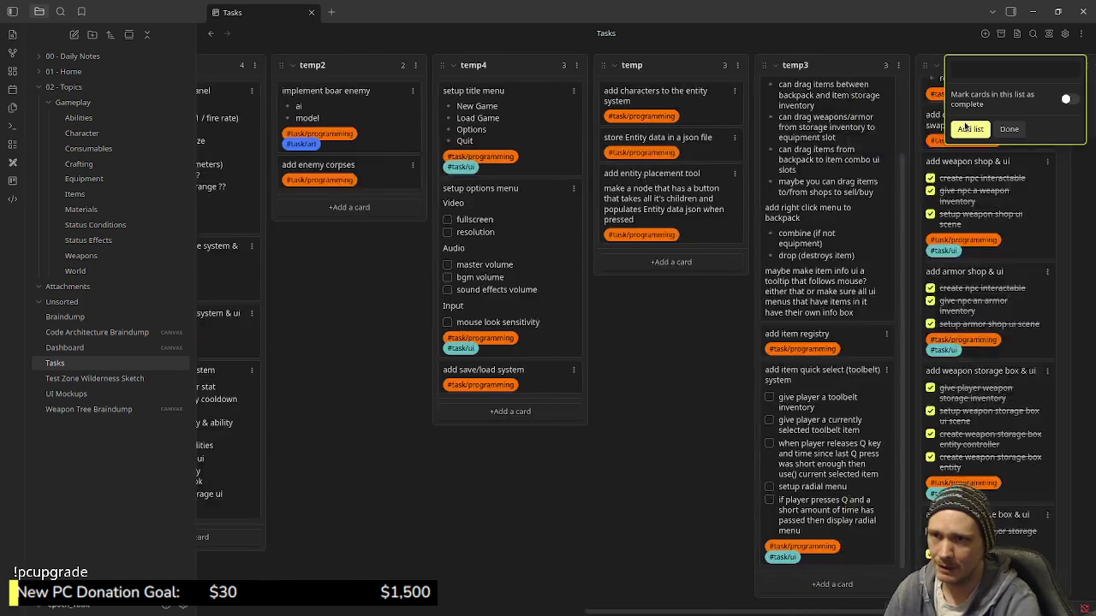
{"action": "left_click", "coordinate": [822, 141]}
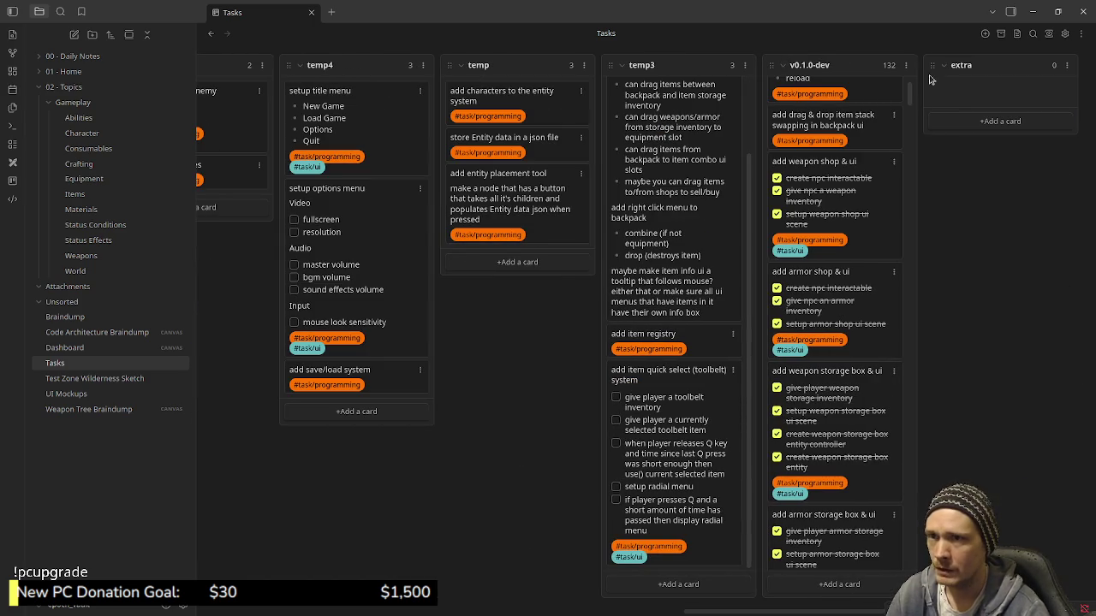
{"action": "left_click_drag", "start_coordinate": [950, 65], "coordinate": [224, 63]}
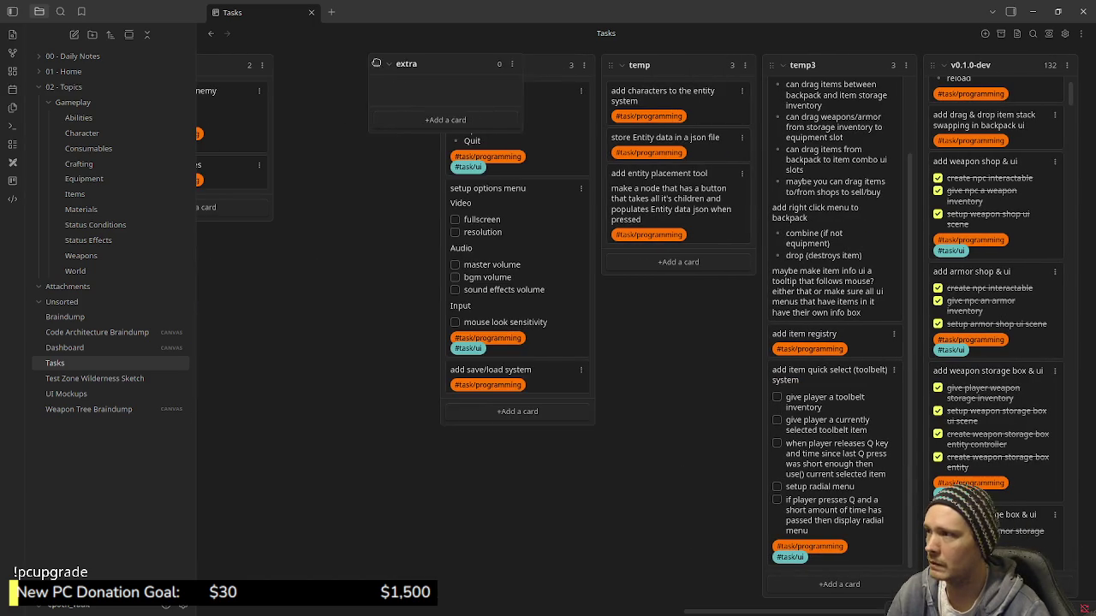
{"action": "mouse_move", "coordinate": [224, 64]}
{"action": "left_mouse_down"}
{"action": "mouse_move", "coordinate": [127, 75]}
{"action": "mouse_move", "coordinate": [741, 74]}
{"action": "mouse_move", "coordinate": [633, 75]}
{"action": "left_mouse_up"}
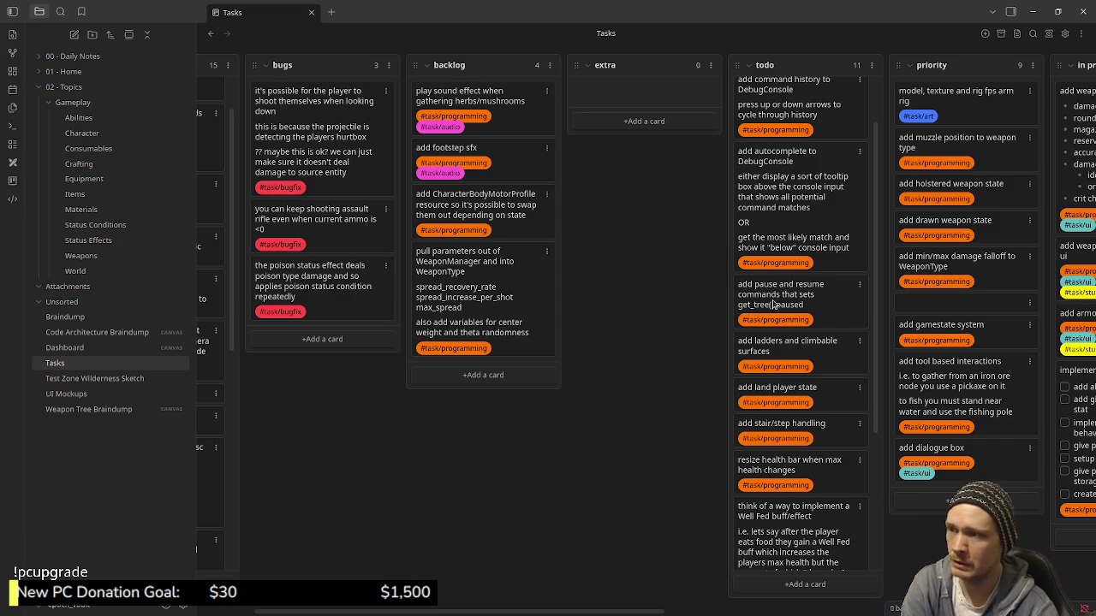
{"action": "scroll", "coordinate": [802, 439], "scroll_direction": "down", "scroll_amount": 3}
{"action": "scroll", "coordinate": [803, 439], "scroll_direction": "down", "scroll_amount": 3}
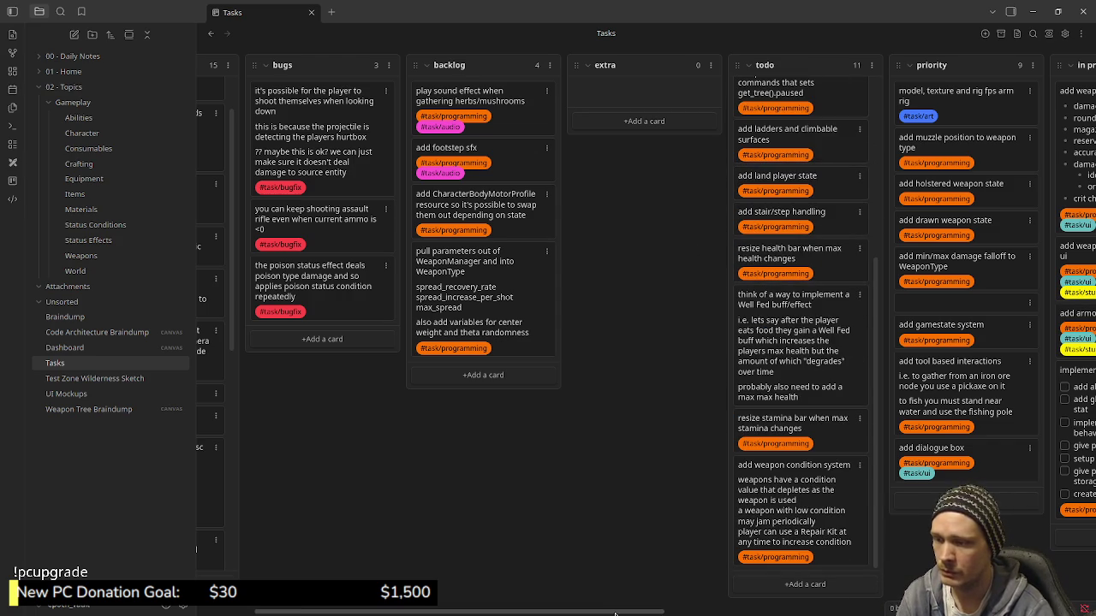
{"action": "scroll", "coordinate": [1068, 587], "scroll_direction": "right", "scroll_amount": 10}
{"action": "scroll", "coordinate": [656, 588], "scroll_direction": "left", "scroll_amount": 5}
{"action": "scroll", "coordinate": [643, 589], "scroll_direction": "left", "scroll_amount": 10}
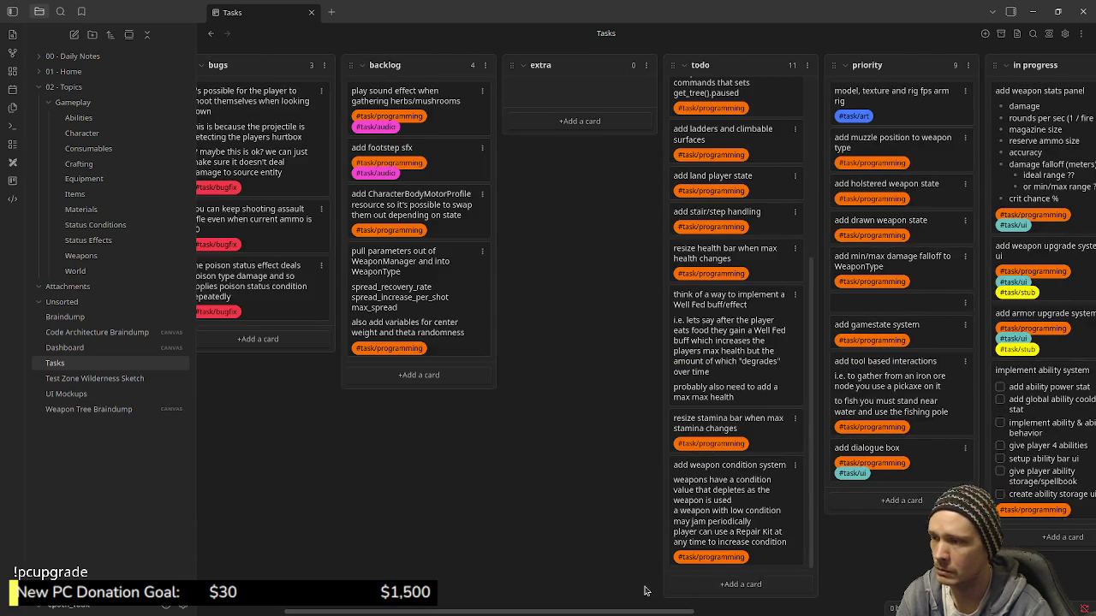
{"action": "scroll", "coordinate": [621, 591], "scroll_direction": "left", "scroll_amount": 3}
{"action": "scroll", "coordinate": [580, 594], "scroll_direction": "left", "scroll_amount": 3}
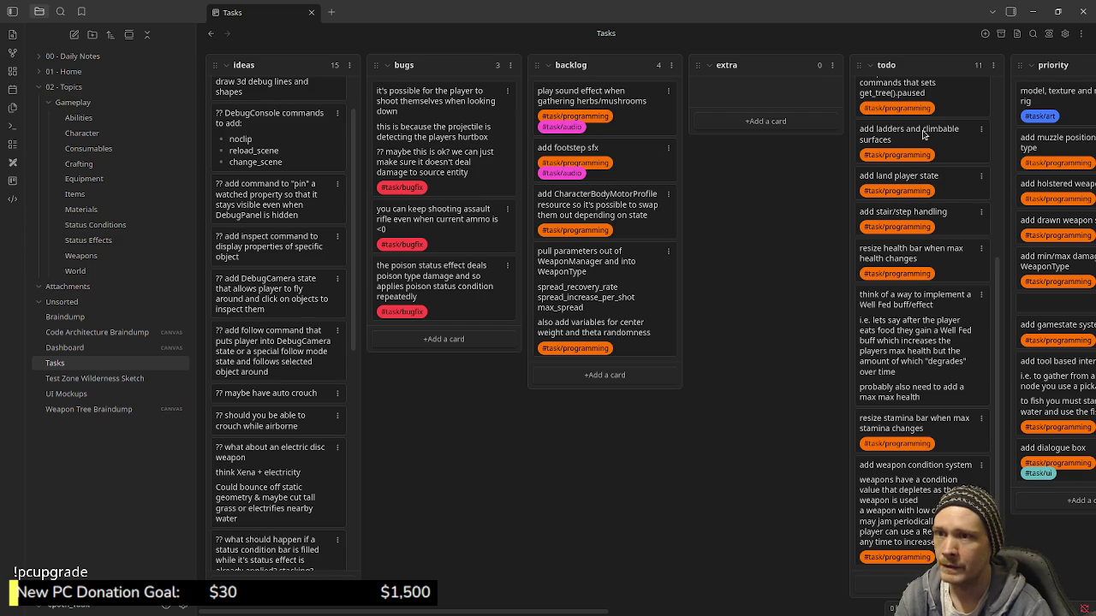
Move the 'add ladders and climbable surfaces' and 'add stair/step handling' cards from todo into extra.
{"action": "left_click_drag", "start_coordinate": [811, 117], "coordinate": [760, 101]}
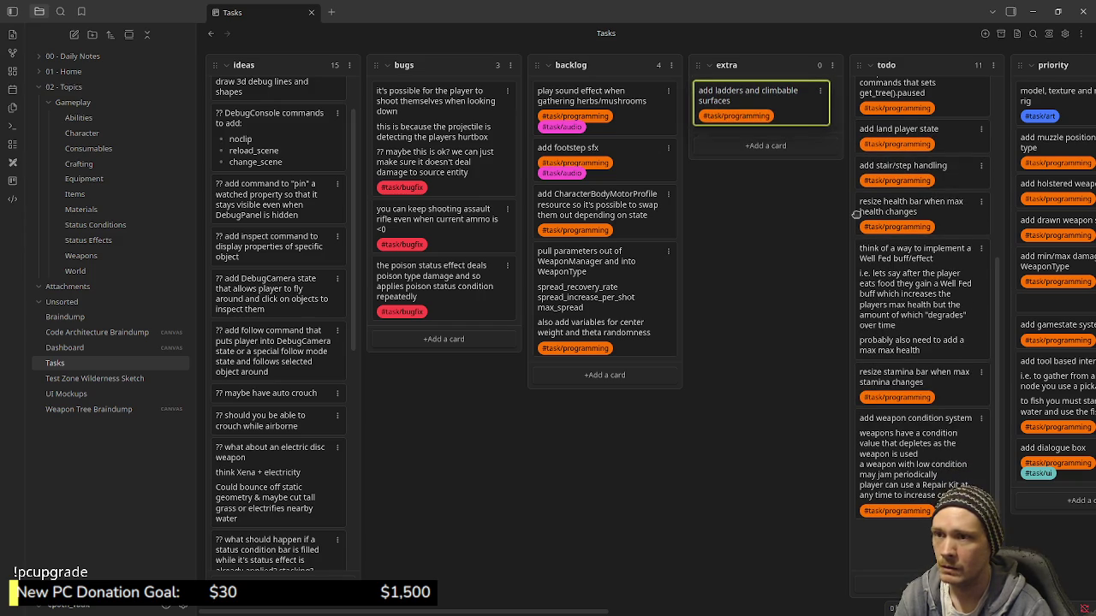
{"action": "scroll", "coordinate": [946, 289], "scroll_direction": "up", "scroll_amount": 1}
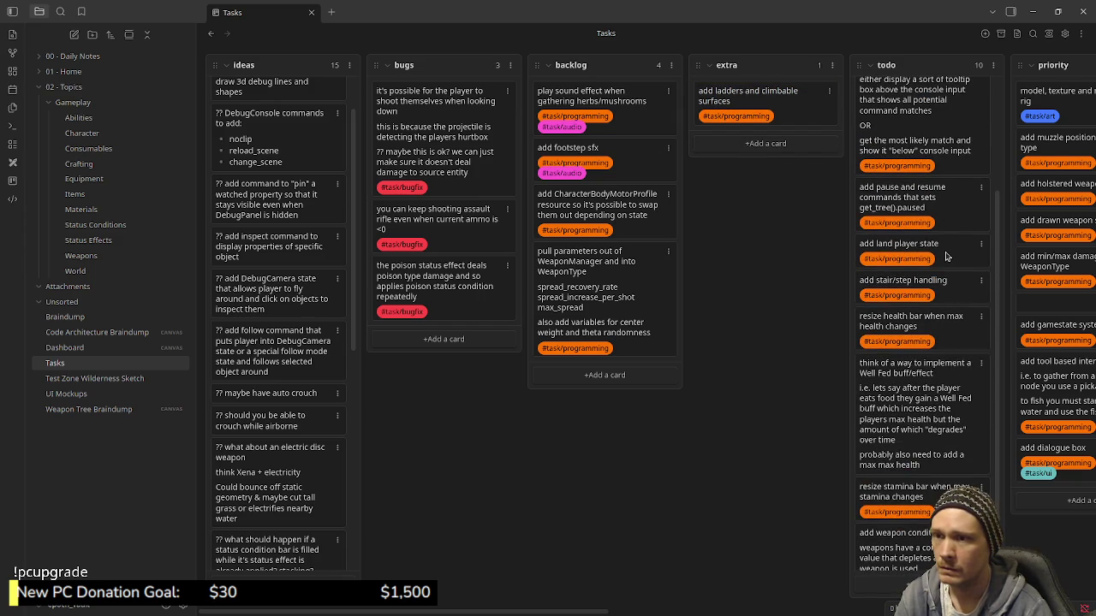
{"action": "left_click_drag", "start_coordinate": [948, 250], "coordinate": [939, 253]}
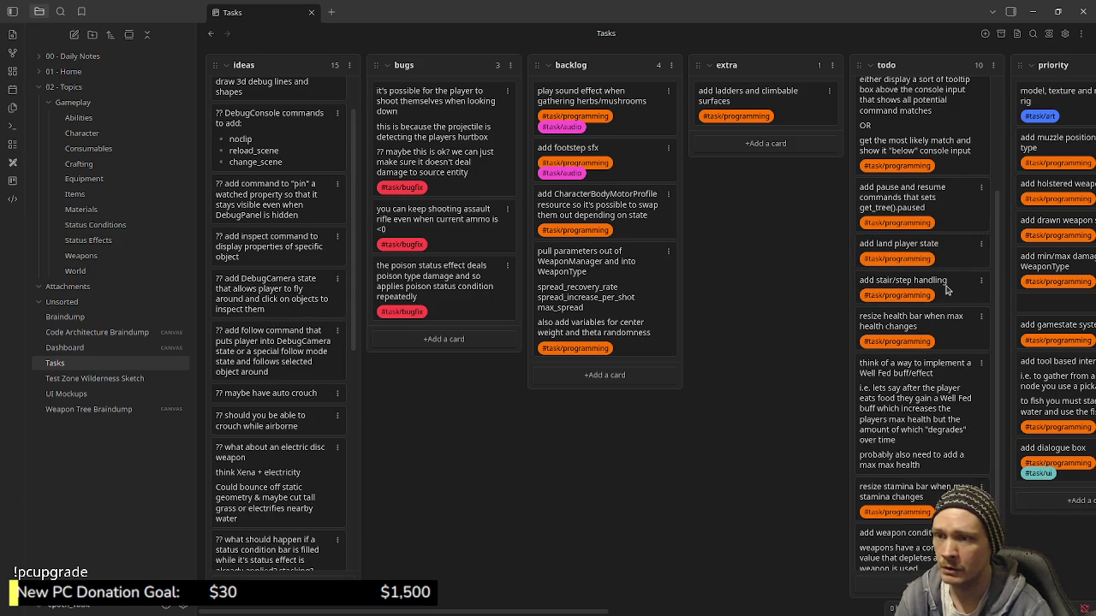
{"action": "left_click_drag", "start_coordinate": [946, 290], "coordinate": [795, 139]}
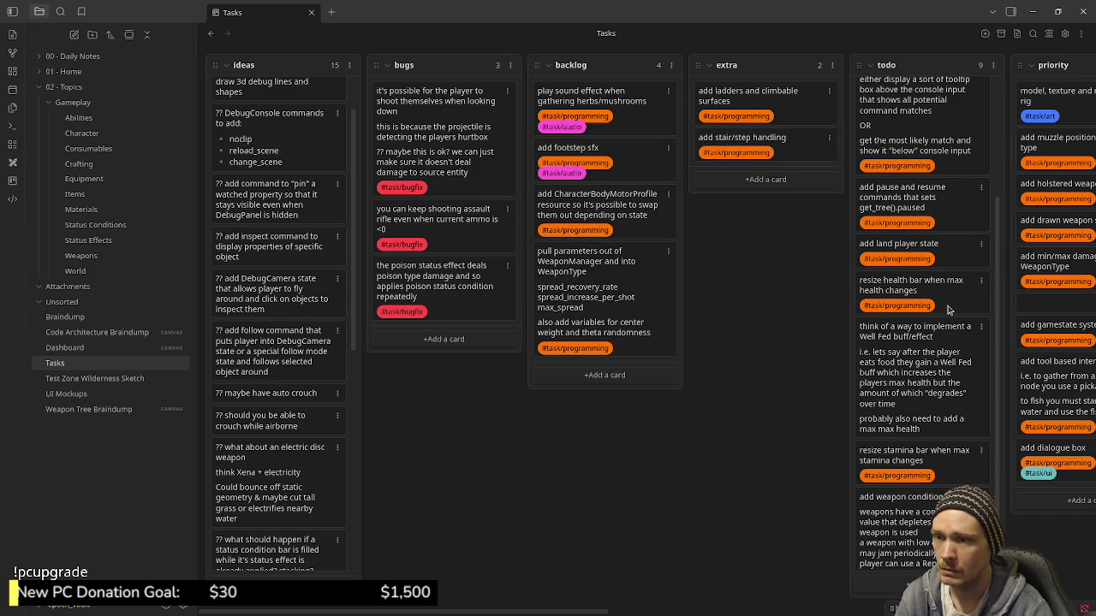
Drag the Well Fed buff card higher up the todo list.
{"action": "scroll", "coordinate": [934, 369], "scroll_direction": "down", "scroll_amount": 1}
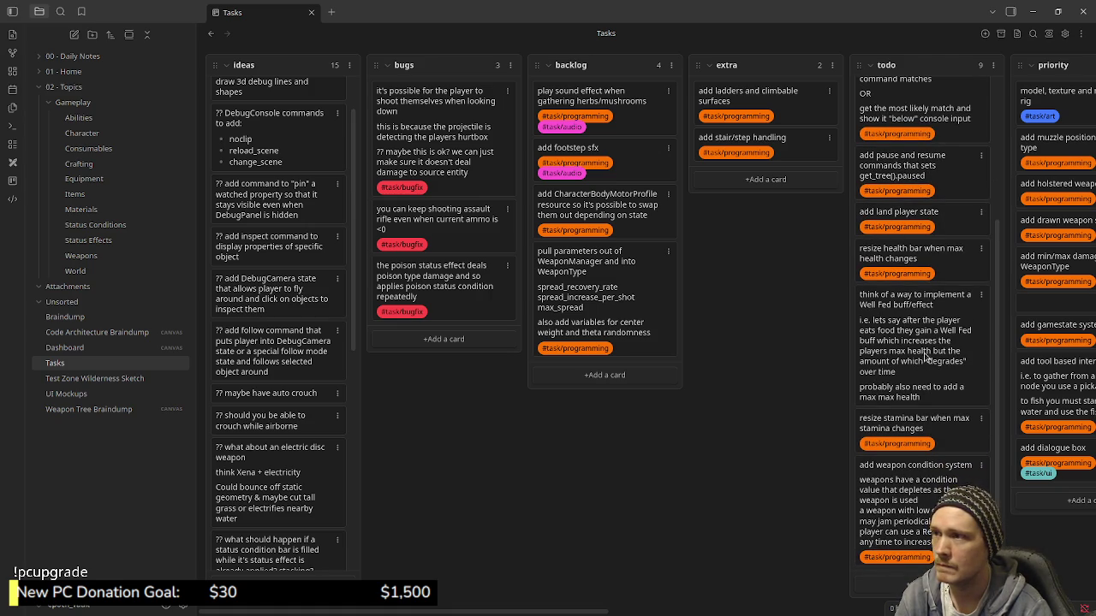
{"action": "scroll", "coordinate": [922, 363], "scroll_direction": "up", "scroll_amount": 2}
{"action": "scroll", "coordinate": [925, 366], "scroll_direction": "down", "scroll_amount": 2}
{"action": "mouse_move", "coordinate": [924, 368]}
{"action": "left_mouse_down"}
{"action": "mouse_move", "coordinate": [914, 115]}
{"action": "mouse_move", "coordinate": [915, 150]}
{"action": "left_mouse_up"}
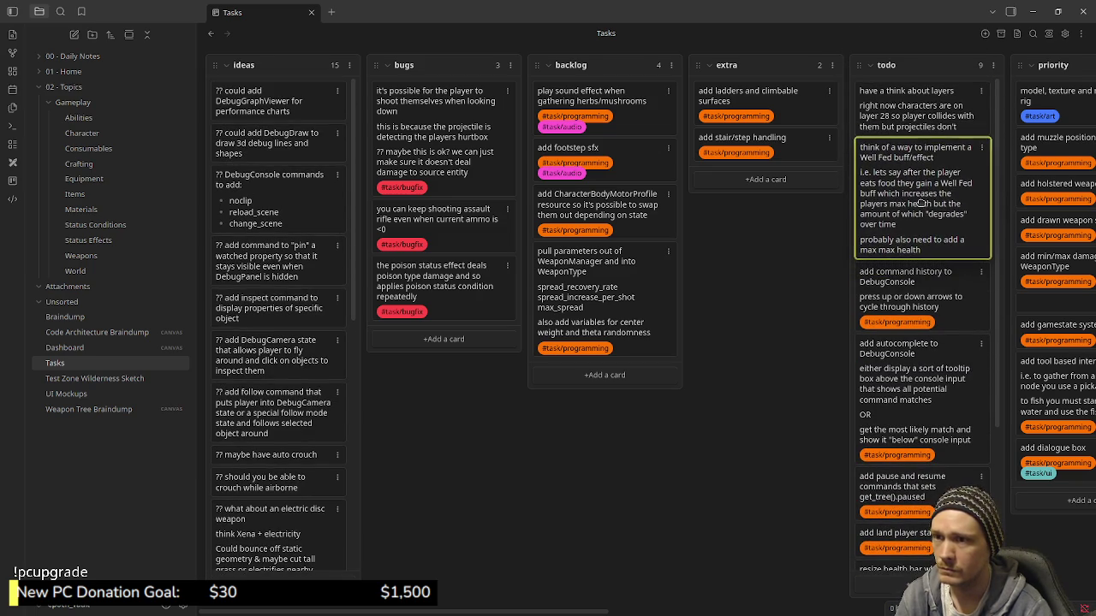
Place the Well Fed buff card near the top of todo.
{"action": "left_click", "coordinate": [920, 585]}
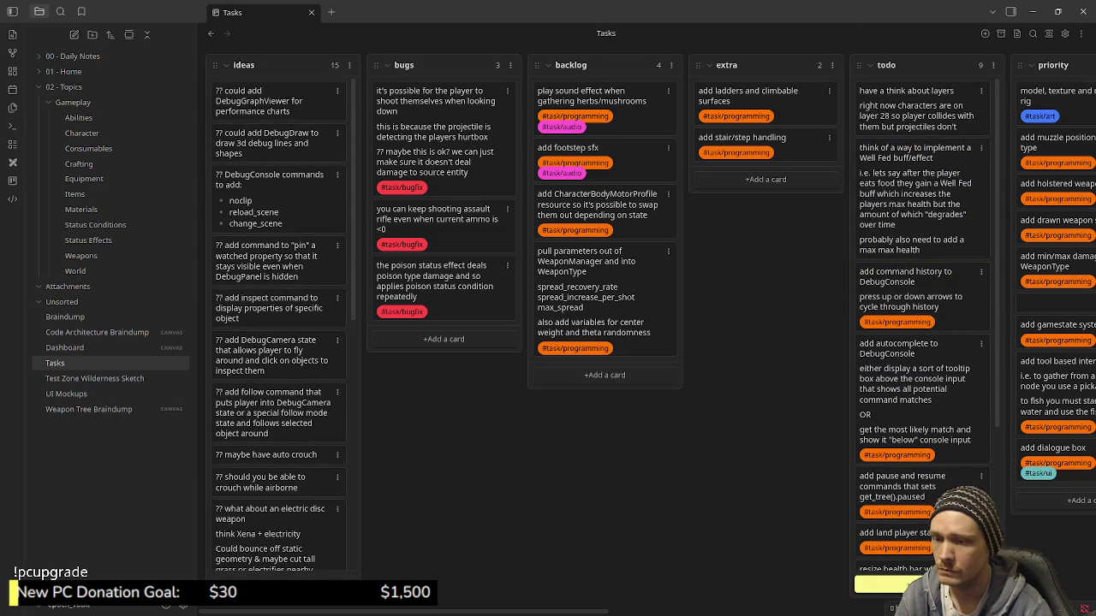
{"action": "scroll", "coordinate": [934, 496], "scroll_direction": "down", "scroll_amount": 3}
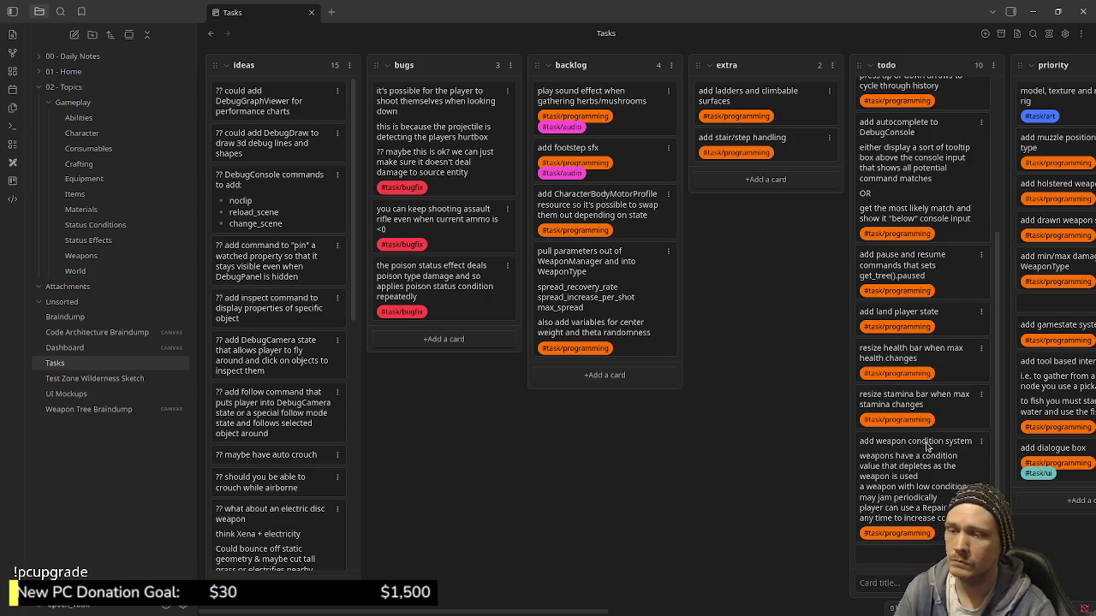
{"action": "mouse_move", "coordinate": [909, 292]}
{"action": "left_mouse_down"}
{"action": "mouse_move", "coordinate": [933, 204]}
{"action": "mouse_move", "coordinate": [913, 262]}
{"action": "left_mouse_up"}
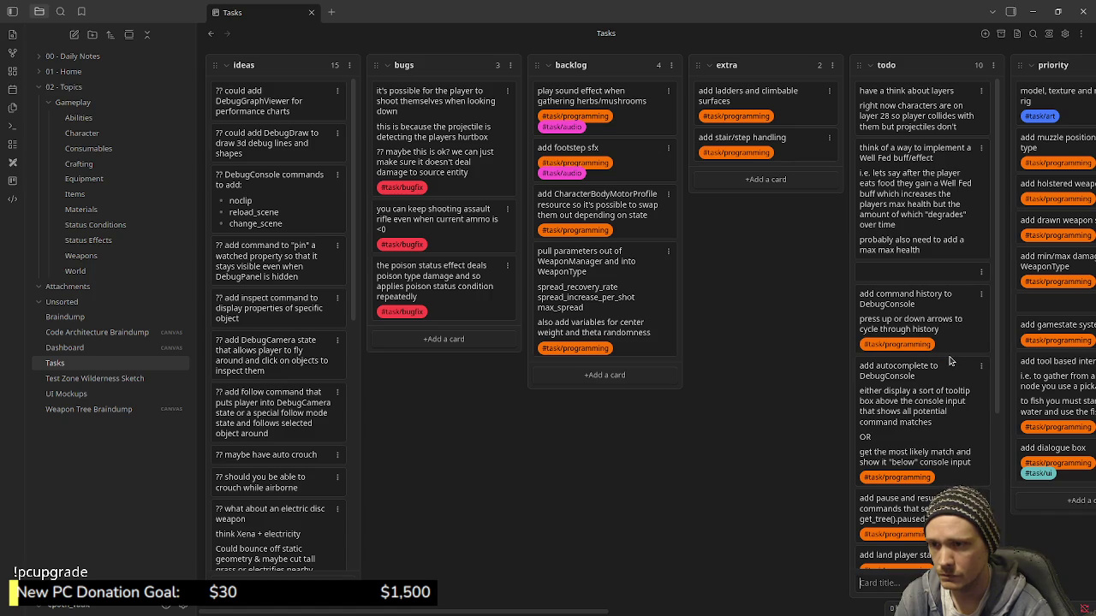
Move the DebugConsole command history, autocomplete and pause/resume cards into backlog.
{"action": "scroll", "coordinate": [948, 362], "scroll_direction": "down", "scroll_amount": 1}
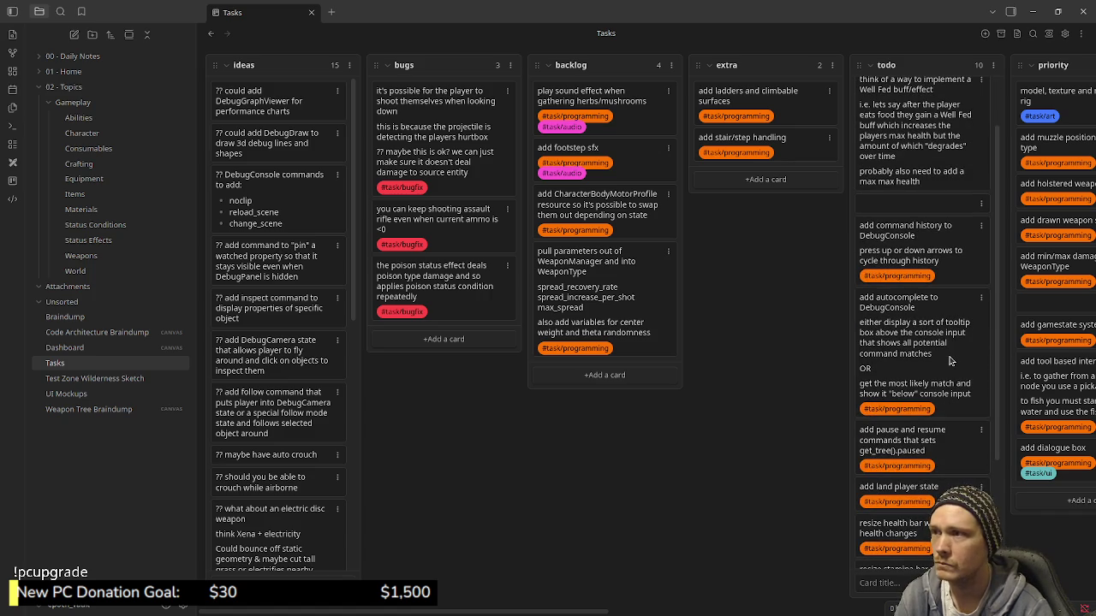
{"action": "mouse_move", "coordinate": [933, 248]}
{"action": "left_mouse_down"}
{"action": "mouse_move", "coordinate": [628, 377]}
{"action": "mouse_move", "coordinate": [612, 394]}
{"action": "left_mouse_up"}
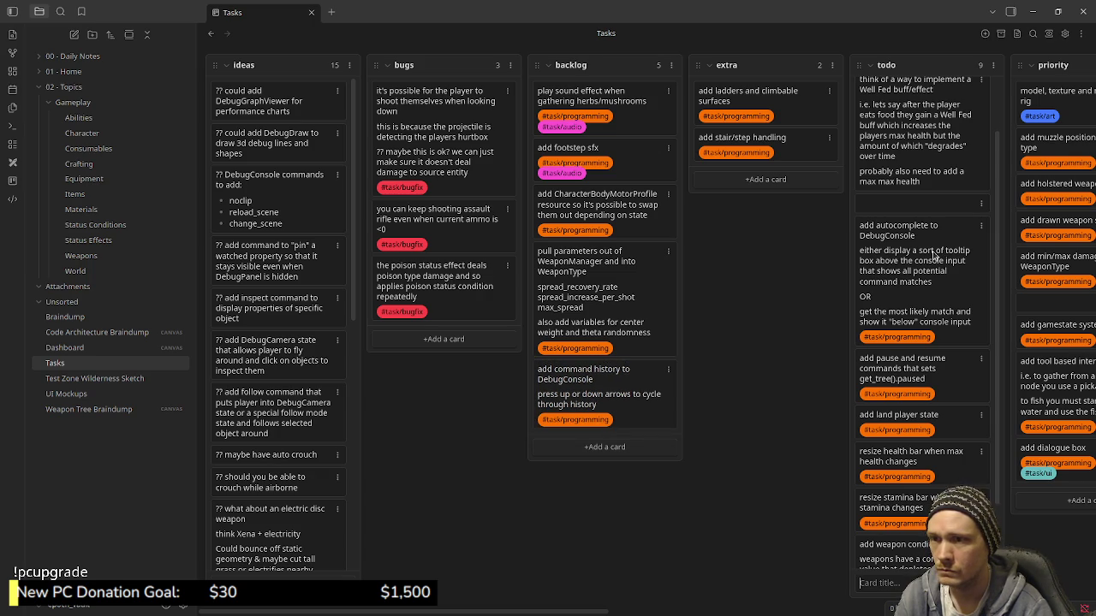
{"action": "left_click_drag", "start_coordinate": [901, 268], "coordinate": [598, 462]}
{"action": "scroll", "coordinate": [933, 235], "scroll_direction": "up", "scroll_amount": 1}
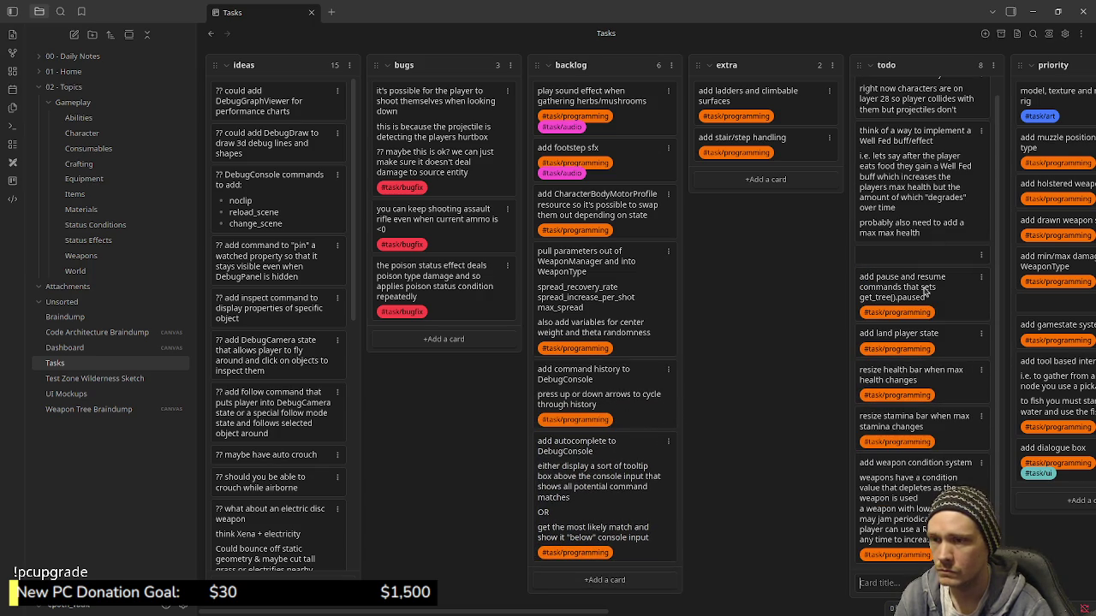
{"action": "left_click_drag", "start_coordinate": [917, 307], "coordinate": [603, 561]}
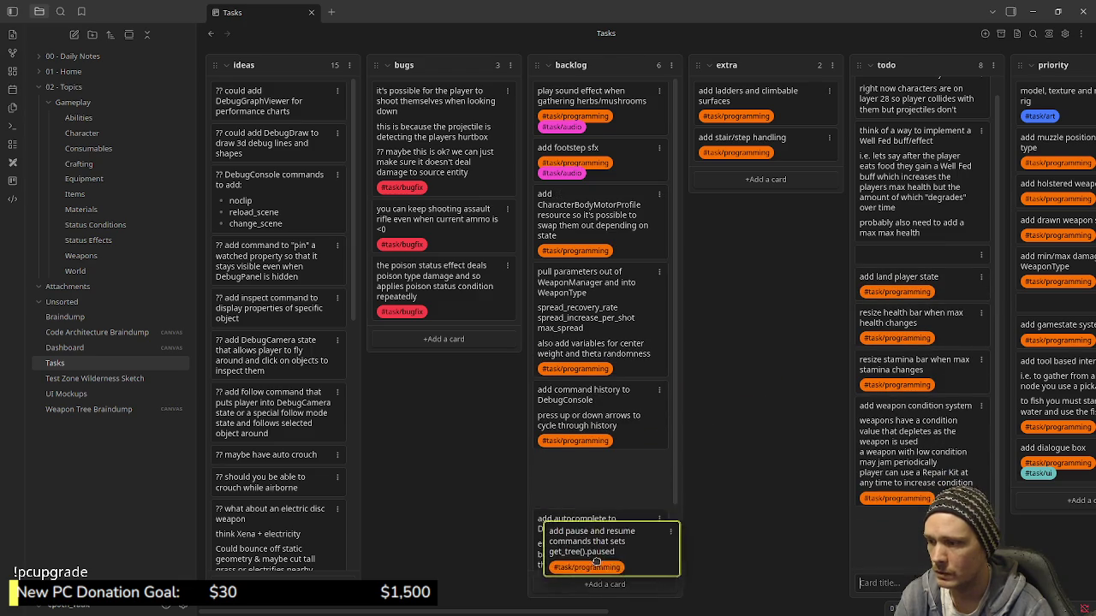
{"action": "mouse_move", "coordinate": [603, 561]}
{"action": "left_mouse_down"}
{"action": "mouse_move", "coordinate": [587, 532]}
{"action": "mouse_move", "coordinate": [599, 442]}
{"action": "mouse_move", "coordinate": [603, 539]}
{"action": "left_mouse_up"}
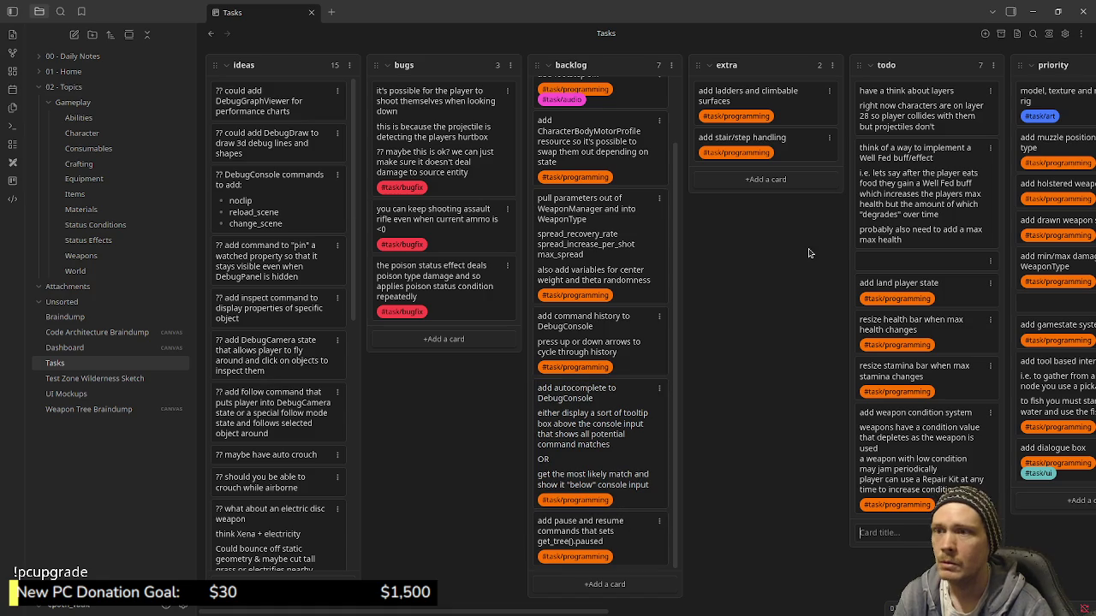
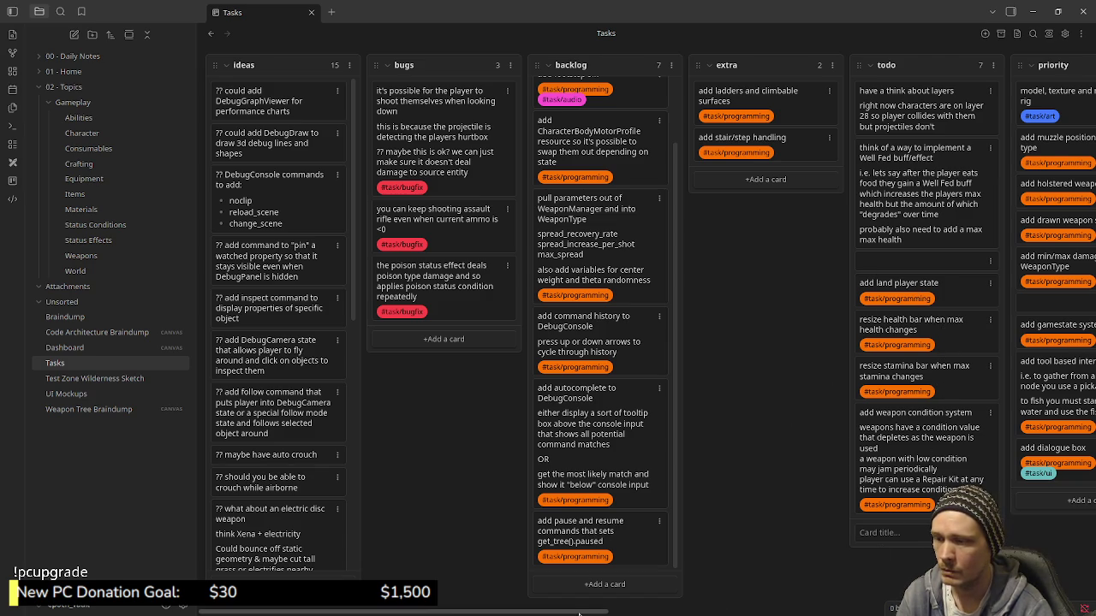
Drag the 'add weapon condition system' card from todo into the extra column.
{"action": "left_click_drag", "start_coordinate": [580, 613], "coordinate": [715, 613]}
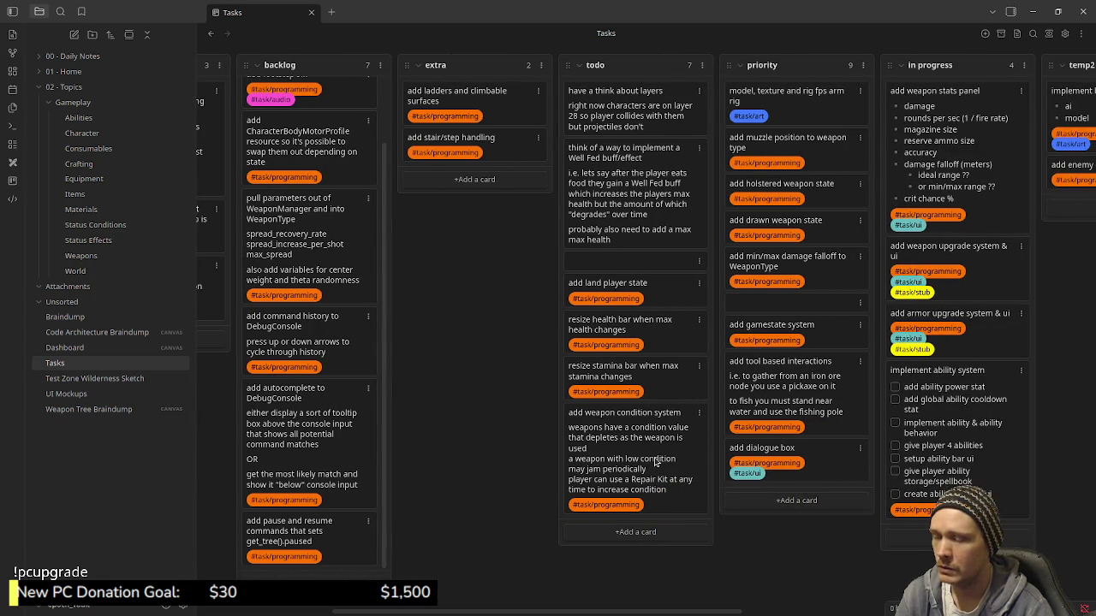
{"action": "left_click_drag", "start_coordinate": [556, 404], "coordinate": [483, 204]}
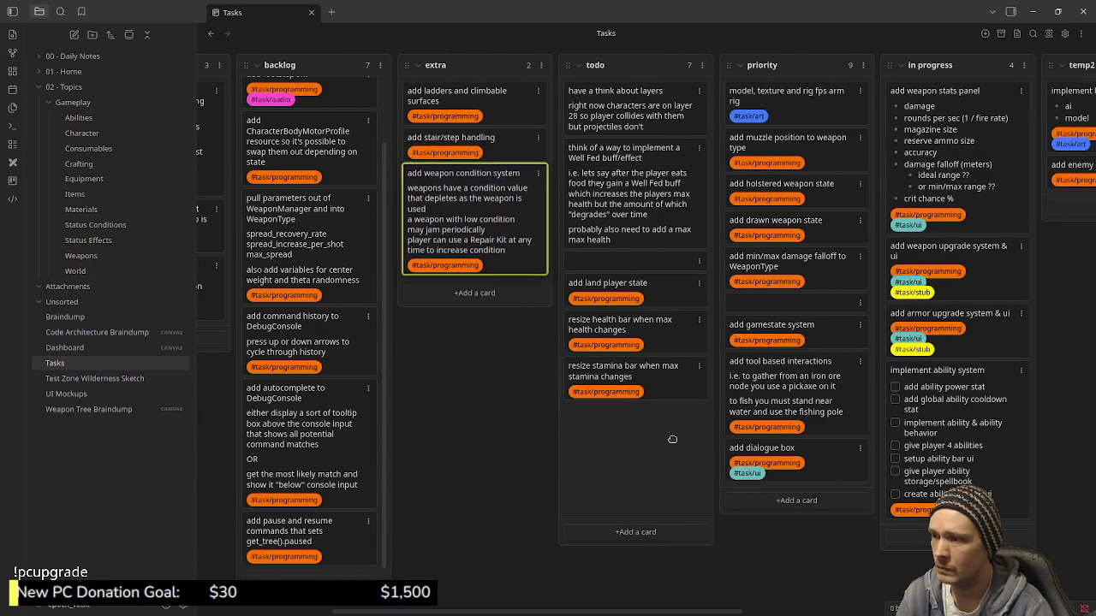
{"action": "mouse_move", "coordinate": [539, 613]}
{"action": "mouse_move", "coordinate": [645, 614]}
{"action": "left_mouse_down"}
{"action": "mouse_move", "coordinate": [717, 613]}
{"action": "mouse_move", "coordinate": [586, 608]}
{"action": "mouse_move", "coordinate": [597, 611]}
{"action": "left_mouse_up"}
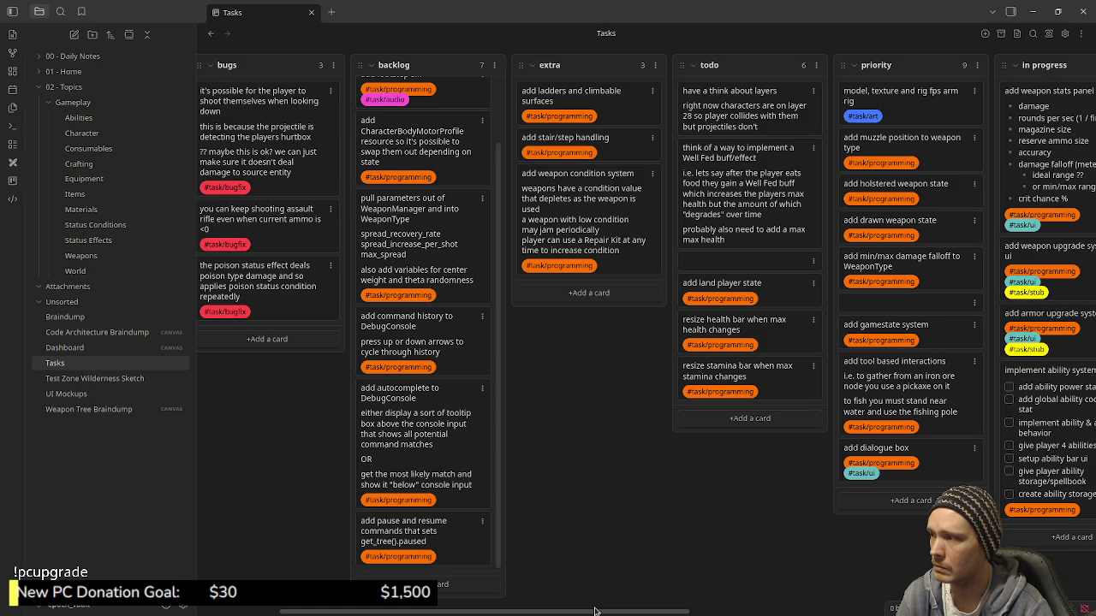
{"action": "left_click_drag", "start_coordinate": [597, 611], "coordinate": [788, 613]}
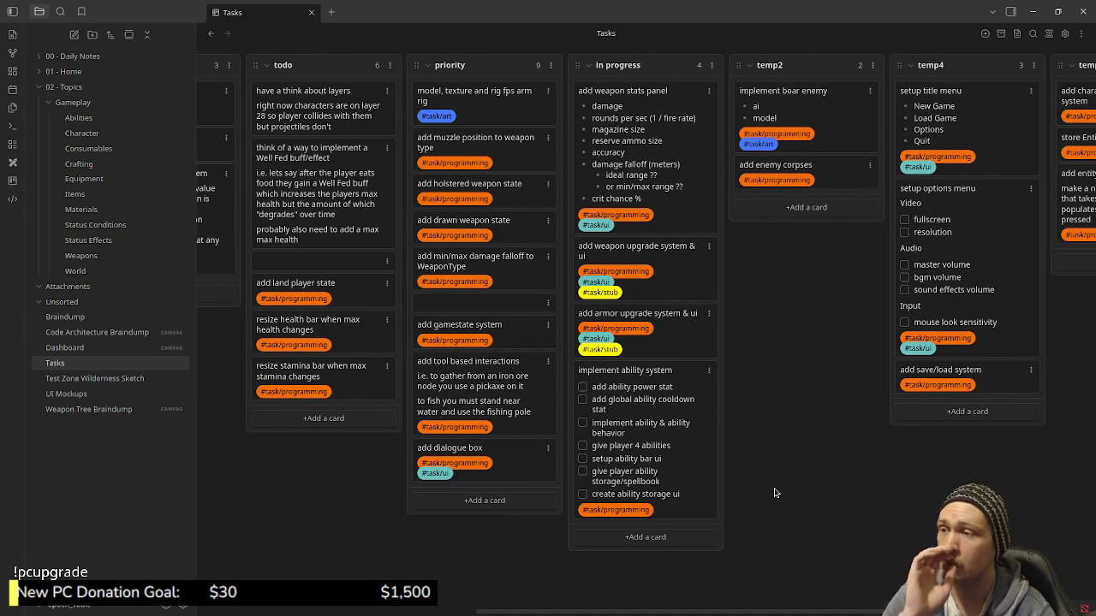
{"action": "left_click_drag", "start_coordinate": [753, 611], "coordinate": [909, 611]}
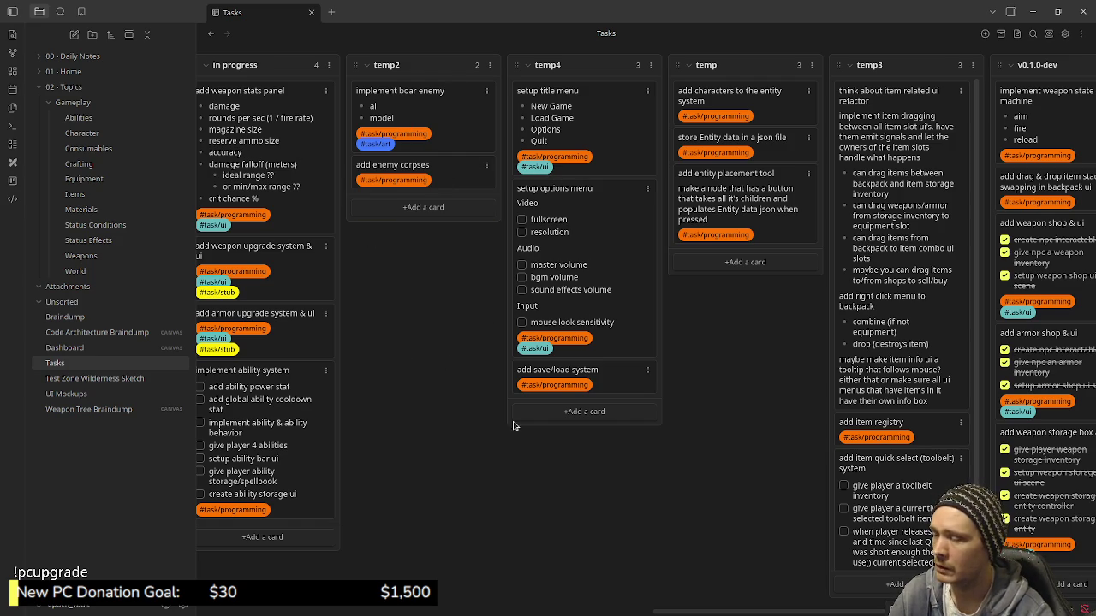
{"action": "left_click_drag", "start_coordinate": [673, 611], "coordinate": [539, 610]}
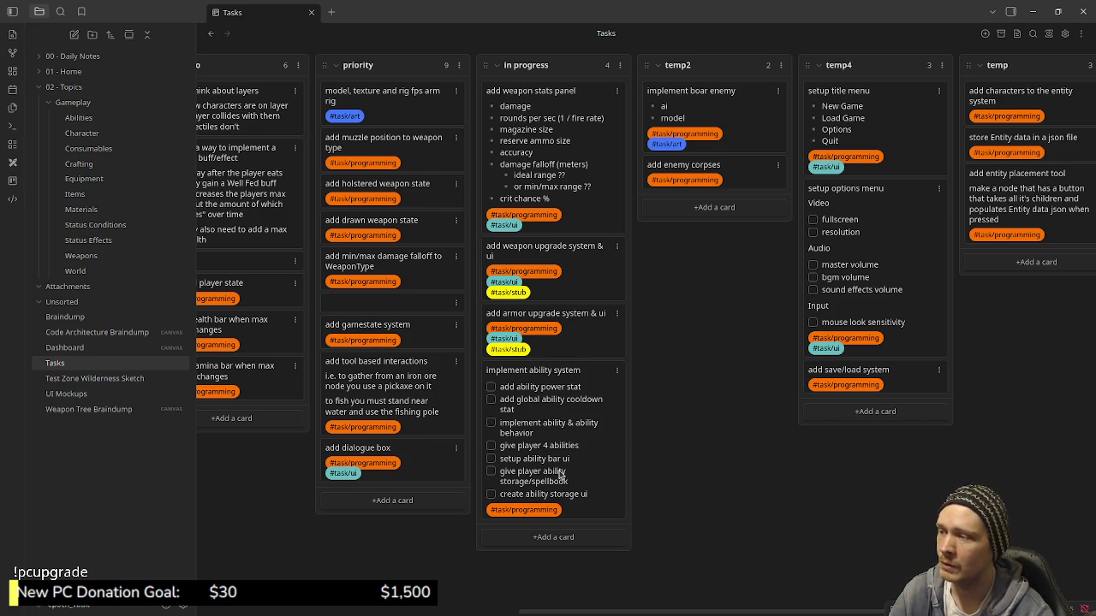
{"action": "left_click_drag", "start_coordinate": [618, 606], "coordinate": [792, 567]}
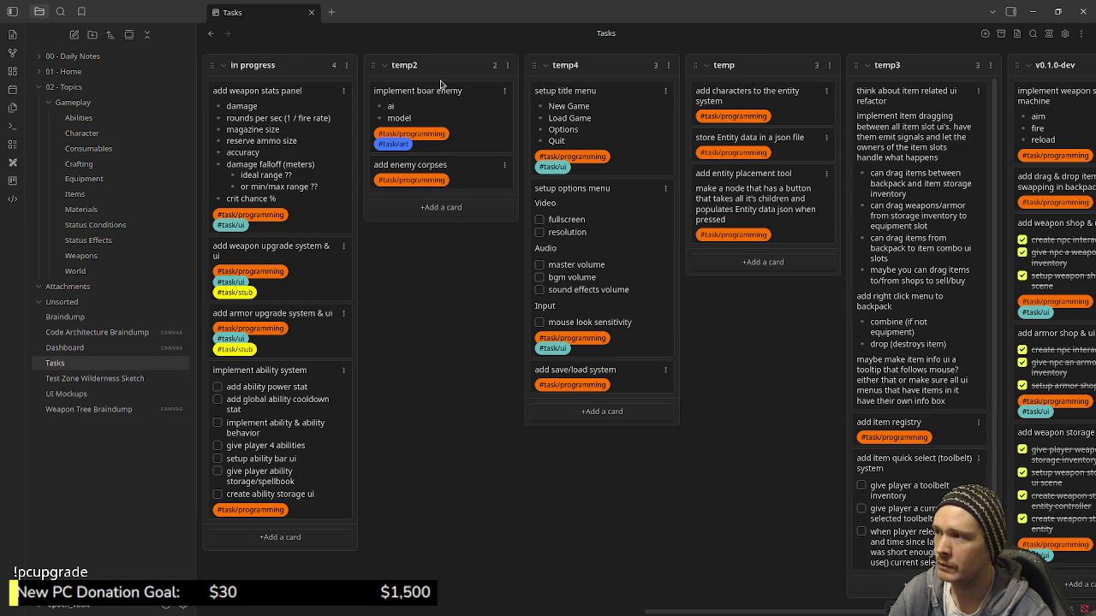
{"action": "left_click_drag", "start_coordinate": [760, 612], "coordinate": [574, 614]}
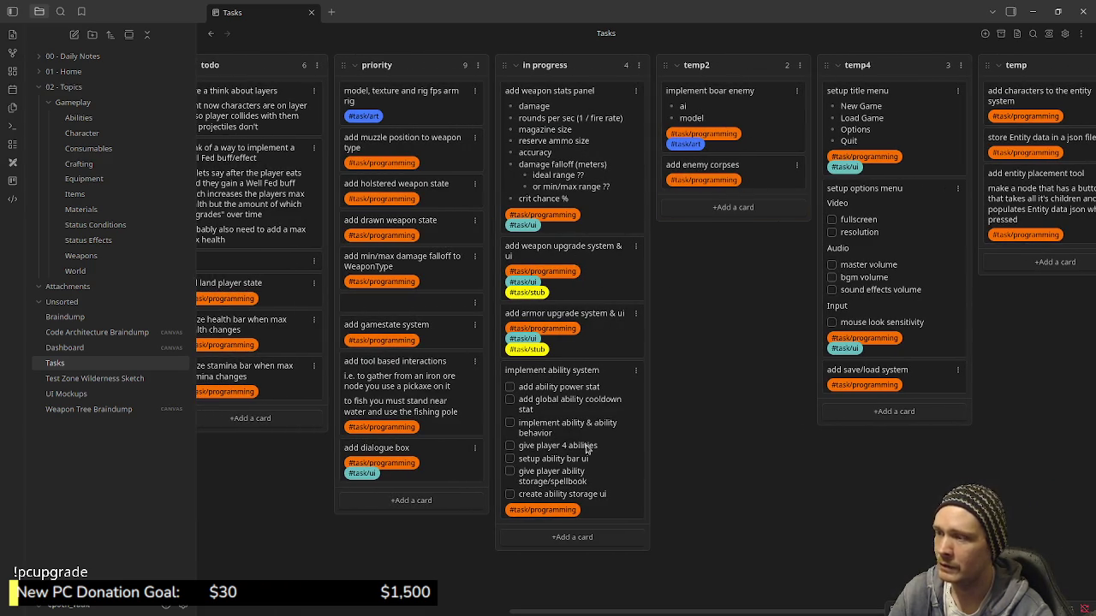
{"action": "scroll", "coordinate": [601, 613], "scroll_direction": "left", "scroll_amount": 2}
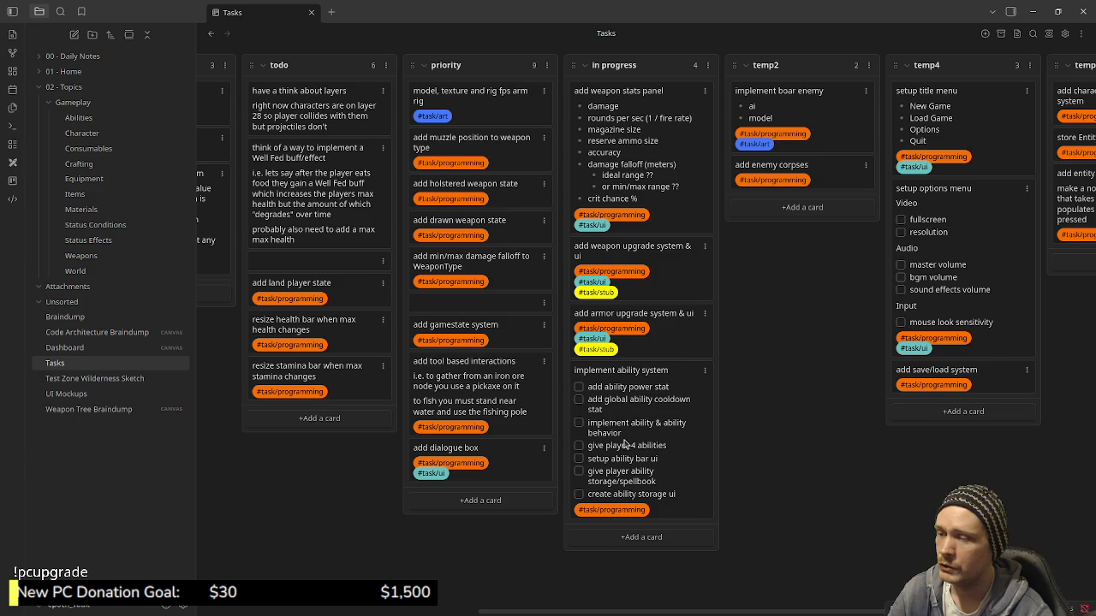
Create an 'add ability spellbook' card in progress, tagged #task/programming and #task/ui.
{"action": "left_click", "coordinate": [635, 539]}
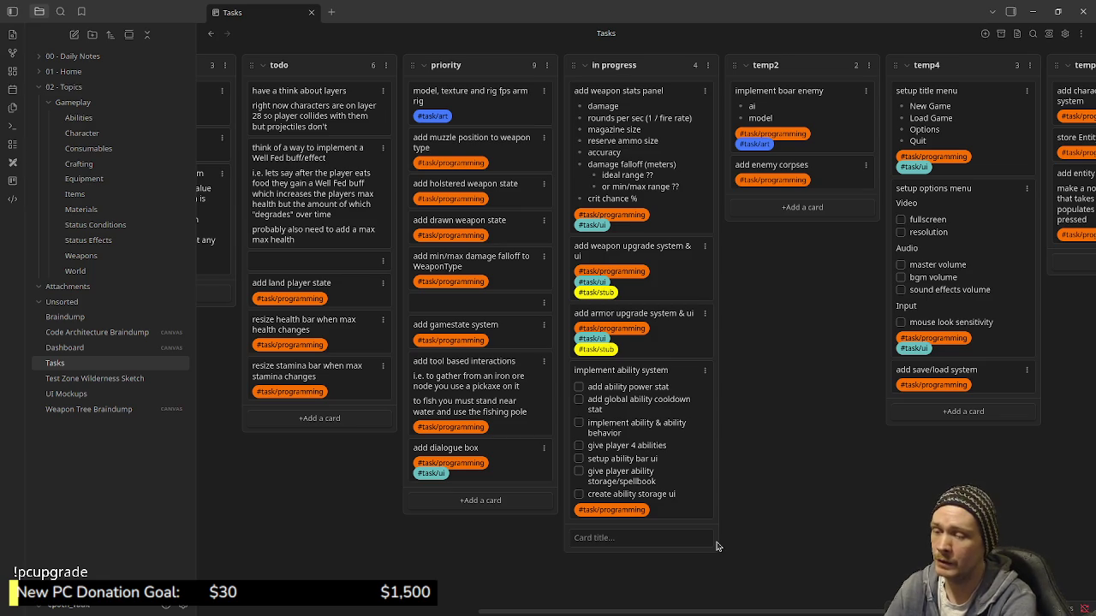
{"action": "type", "text": "add spe"}
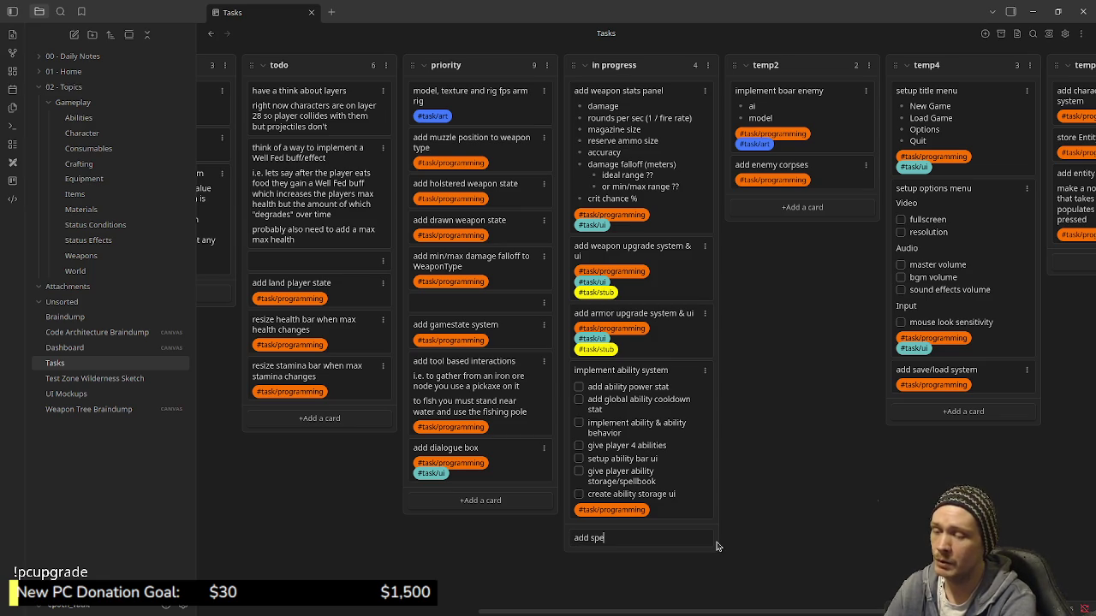
{"action": "type", "text": "llbook"}
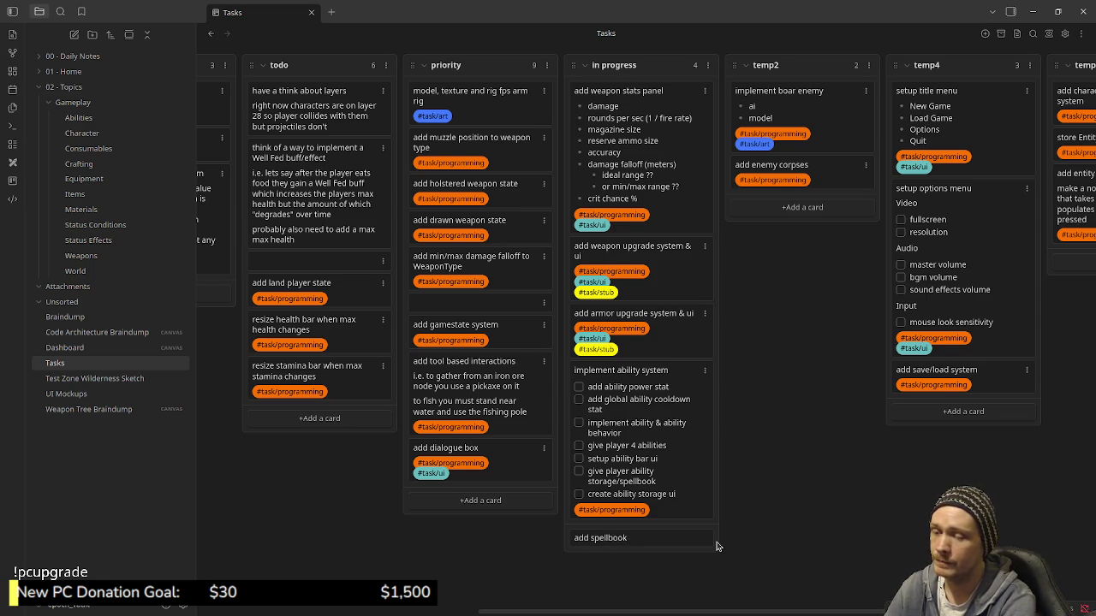
{"action": "key", "text": "BackSpace"}
{"action": "key", "text": "BackSpace"}
{"action": "key", "text": "BackSpace"}
{"action": "key", "text": "BackSpace"}
{"action": "key", "text": "BackSpace"}
{"action": "key", "text": "BackSpace"}
{"action": "key", "text": "BackSpace"}
{"action": "key", "text": "BackSpace"}
{"action": "type", "text": "ability spell"}
{"action": "type", "text": "ok"}
{"action": "key", "text": "shift+Return"}
{"action": "type", "text": "#task/progr"}
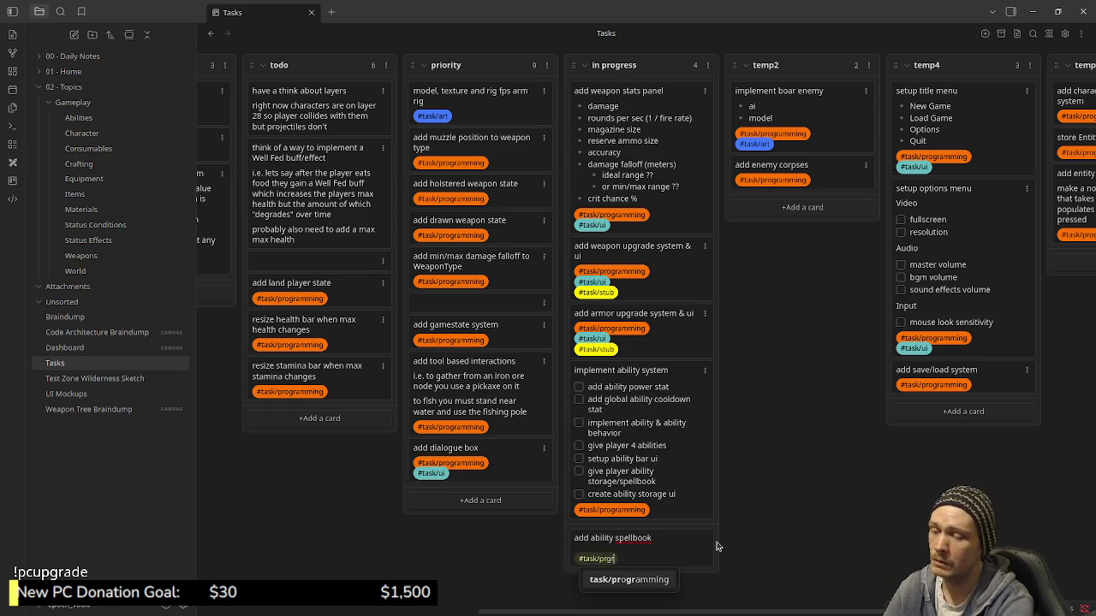
{"action": "key", "text": "Return"}
{"action": "key", "text": "shift+Return"}
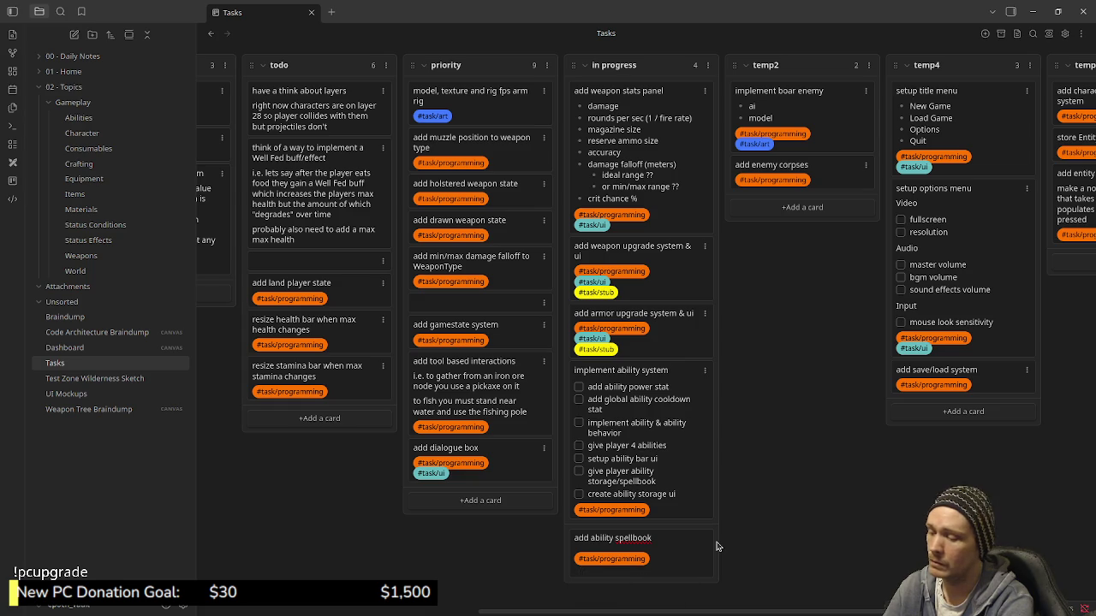
{"action": "type", "text": "#task/ui"}
{"action": "key", "text": "Return"}
{"action": "key", "text": "Return"}
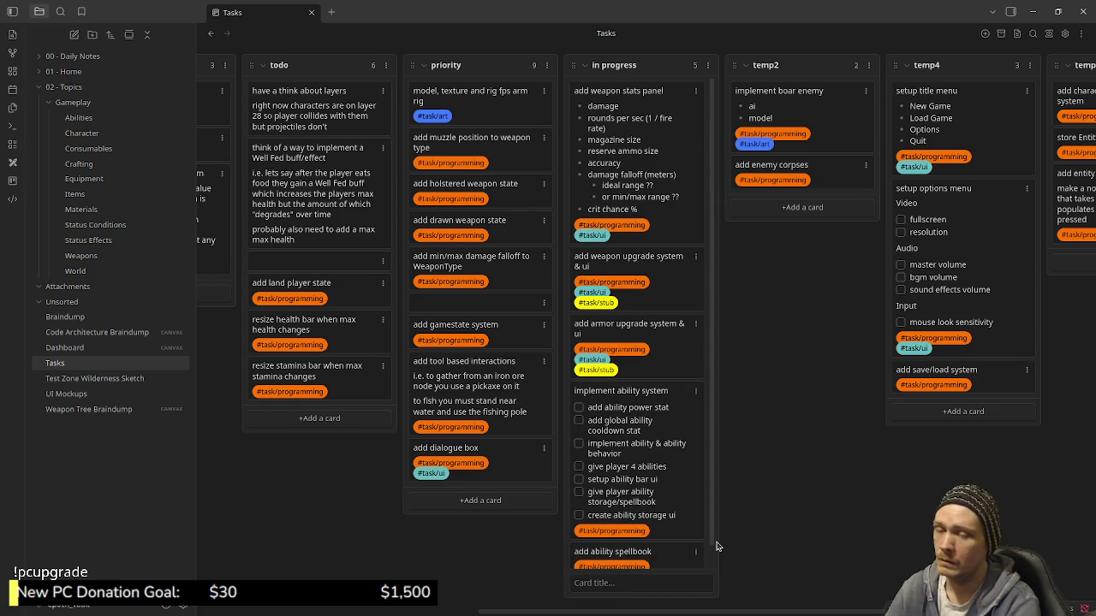
{"action": "scroll", "coordinate": [622, 419], "scroll_direction": "down", "scroll_amount": 1}
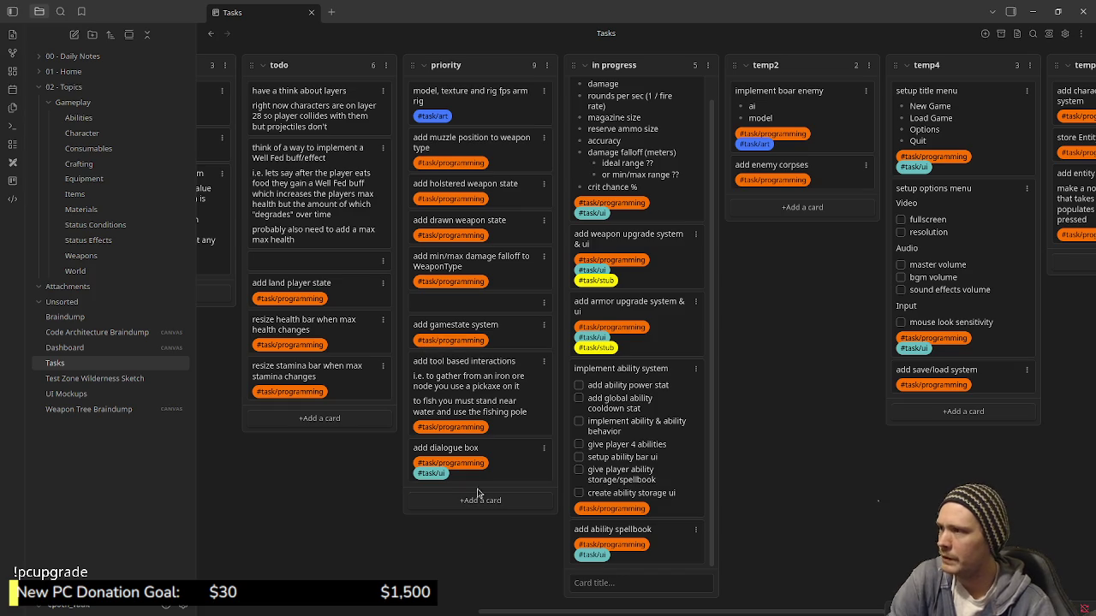
Bring bugs and backlog into view, then drag 'add dialogue box' from priority into extra.
{"action": "left_click_drag", "start_coordinate": [501, 613], "coordinate": [347, 614]}
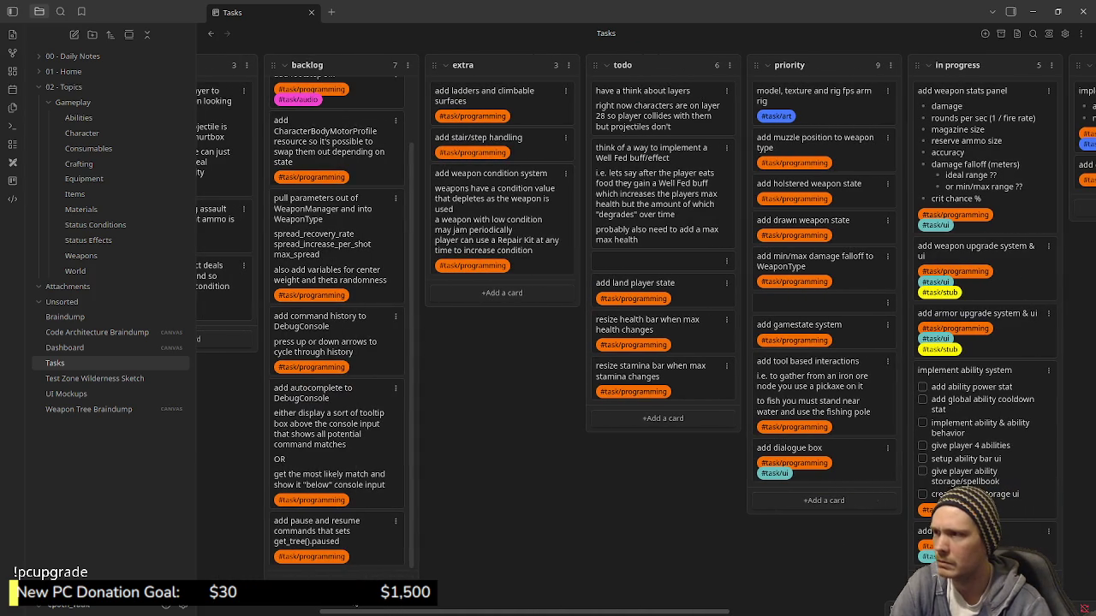
{"action": "left_click_drag", "start_coordinate": [347, 613], "coordinate": [300, 613]}
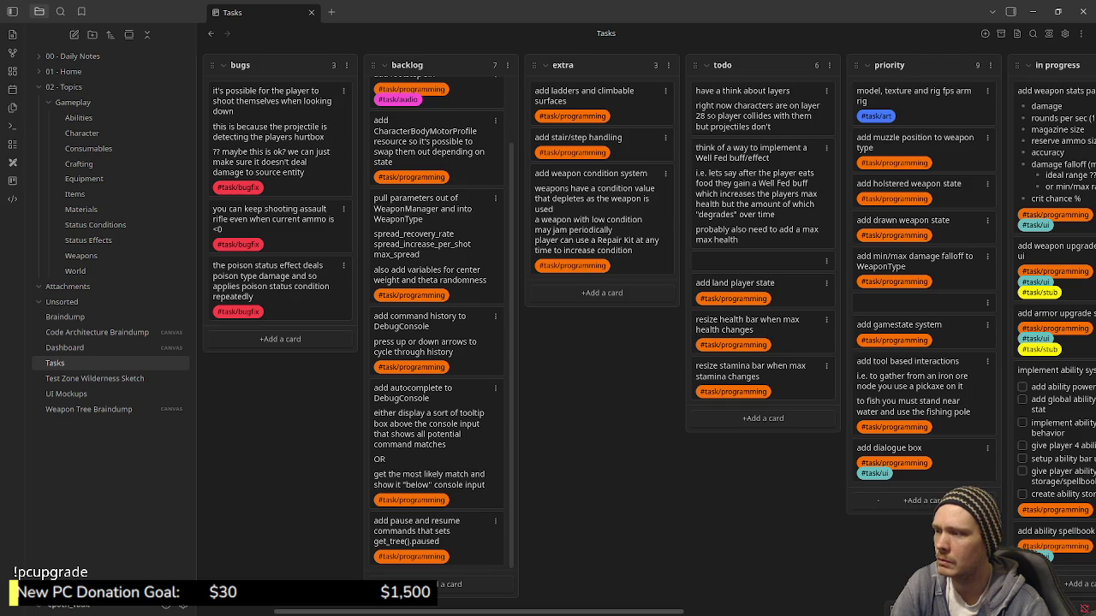
{"action": "scroll", "coordinate": [454, 368], "scroll_direction": "up", "scroll_amount": 2}
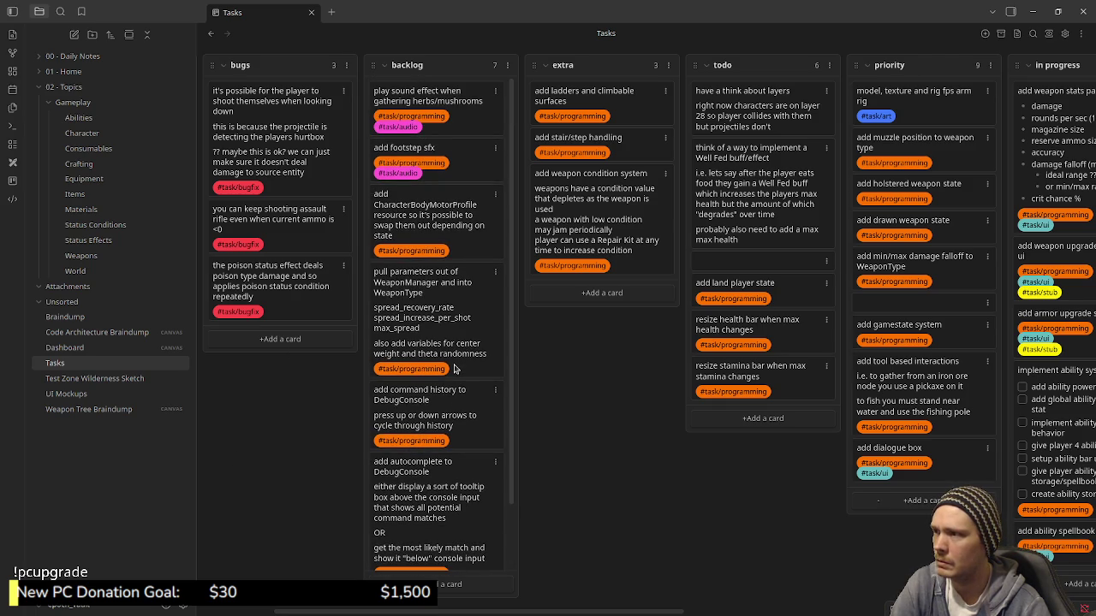
{"action": "scroll", "coordinate": [454, 368], "scroll_direction": "down", "scroll_amount": 2}
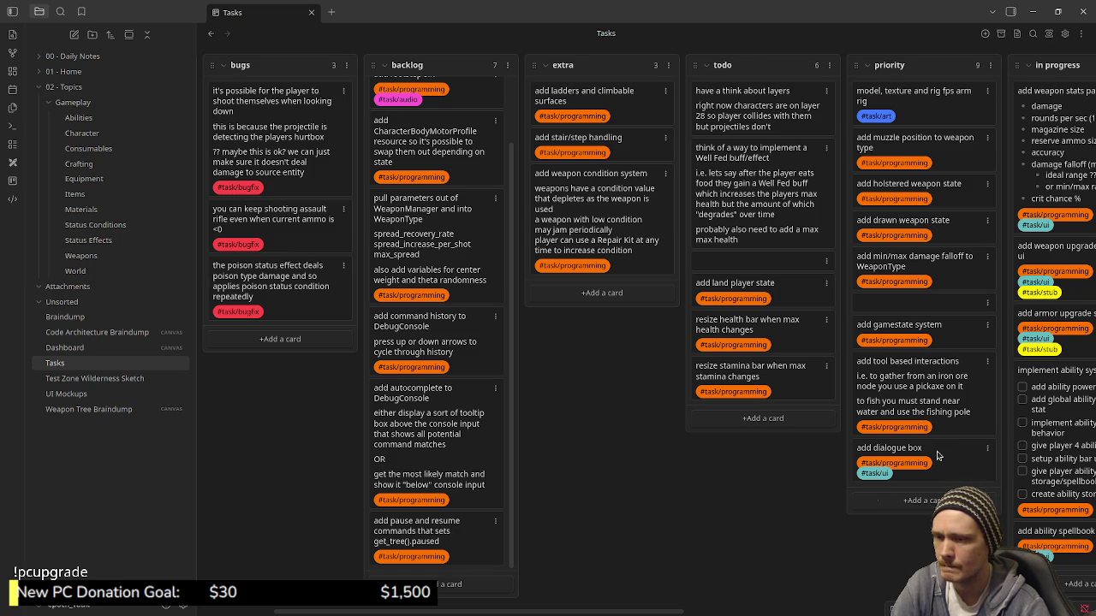
{"action": "left_click_drag", "start_coordinate": [937, 455], "coordinate": [609, 284]}
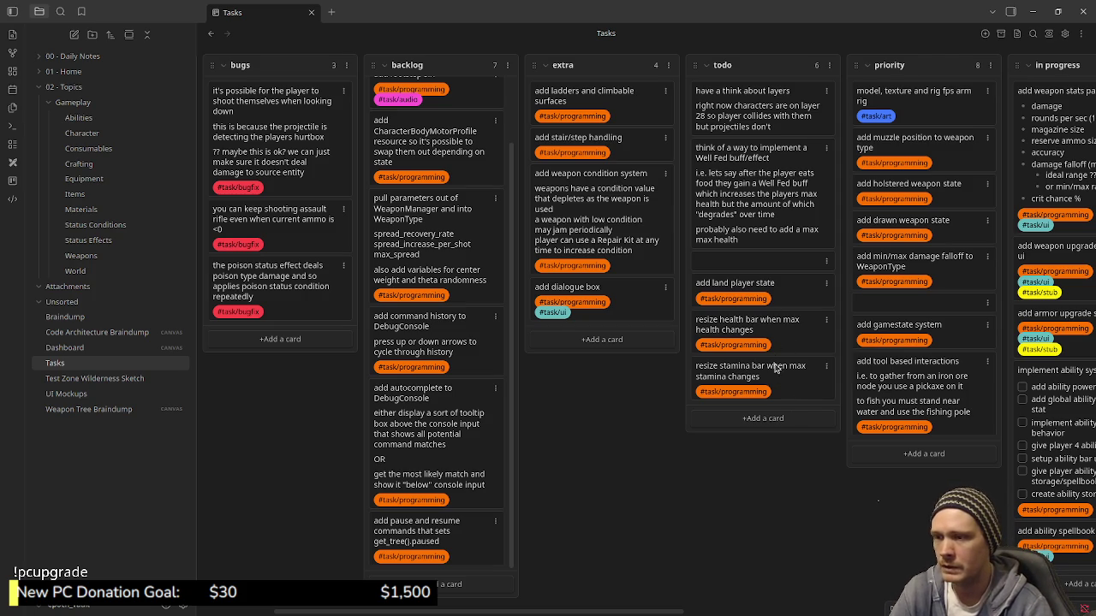
Tag the resize health bar and resize stamina bar cards with #task/ui.
{"action": "double_click", "coordinate": [795, 347]}
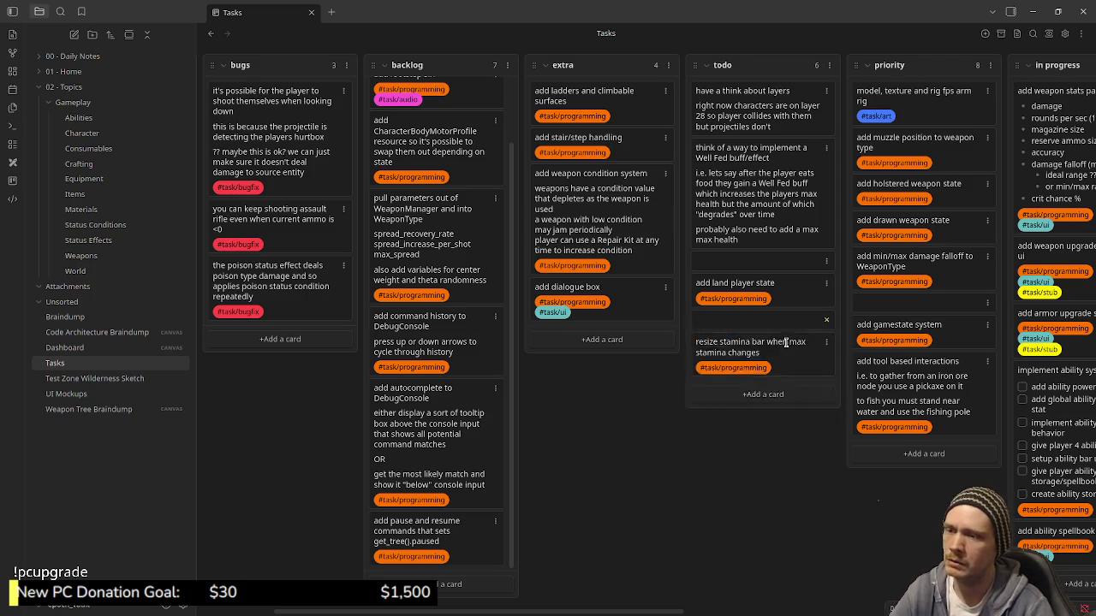
{"action": "type", "text": "#t"}
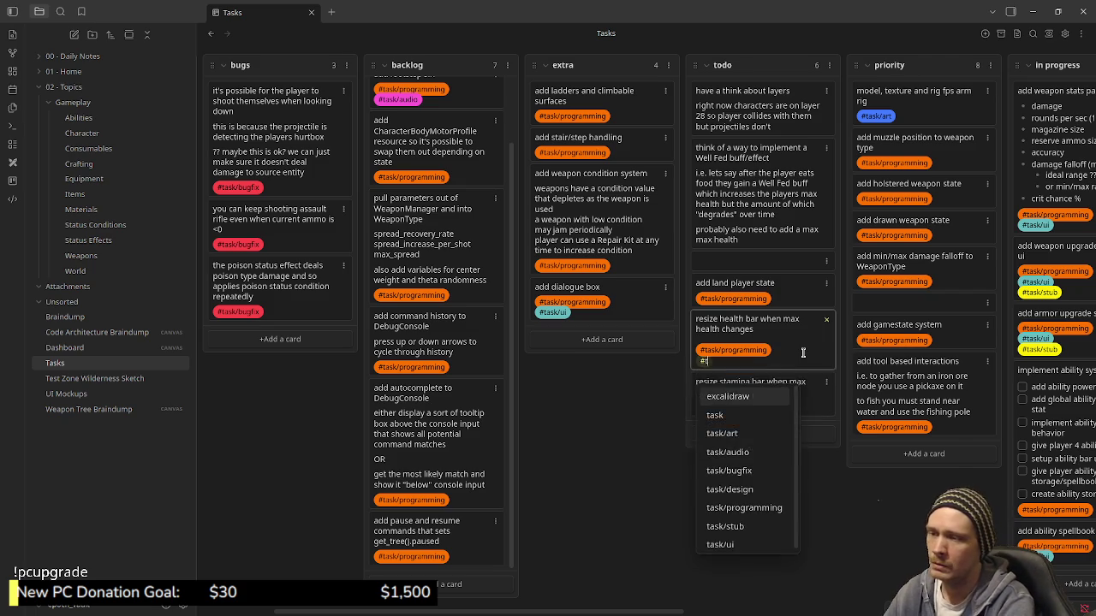
{"action": "type", "text": "ask/ui"}
{"action": "key", "text": "Return"}
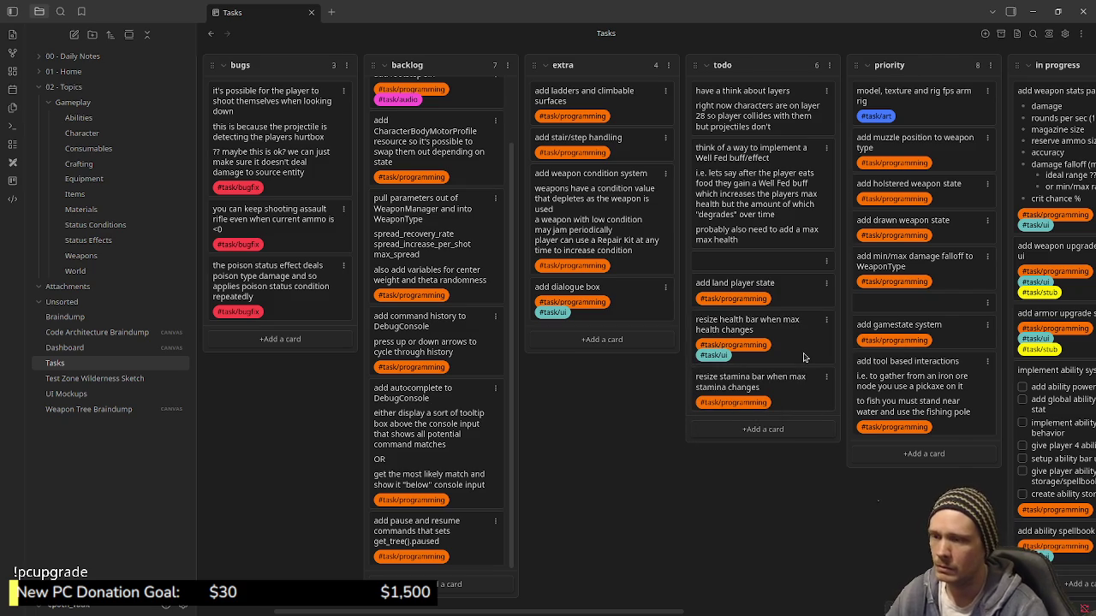
{"action": "double_click", "coordinate": [788, 402]}
{"action": "key", "text": "Return"}
{"action": "type", "text": "#task/ui"}
{"action": "key", "text": "Return"}
{"action": "key", "text": "Return"}
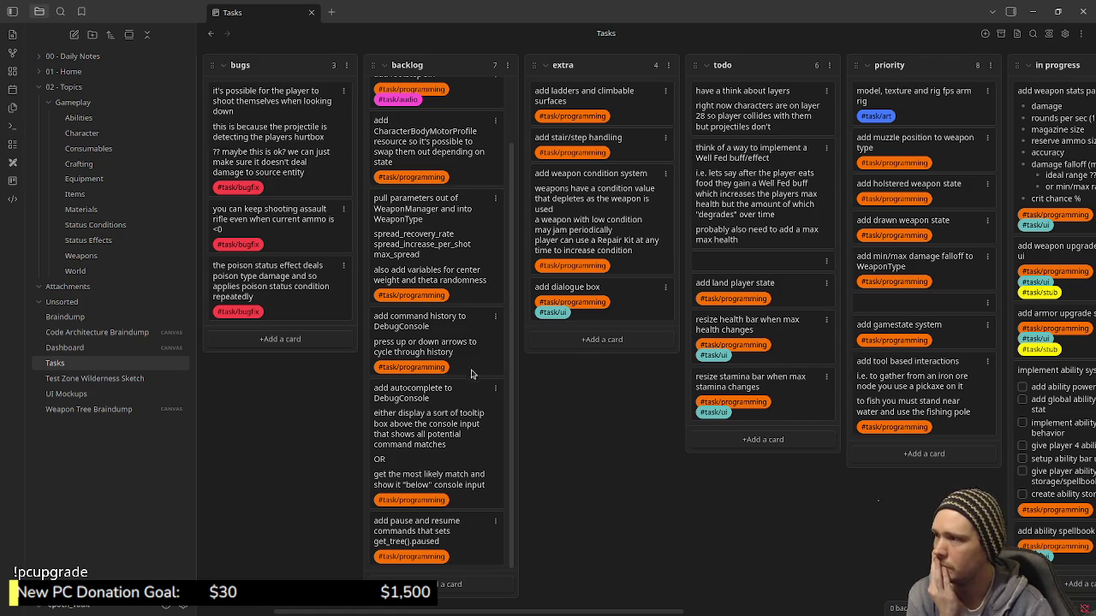
Move the Well Fed buff/effect card to the bottom of the todo list.
{"action": "scroll", "coordinate": [469, 414], "scroll_direction": "up", "scroll_amount": 2}
{"action": "scroll", "coordinate": [469, 414], "scroll_direction": "down", "scroll_amount": 1}
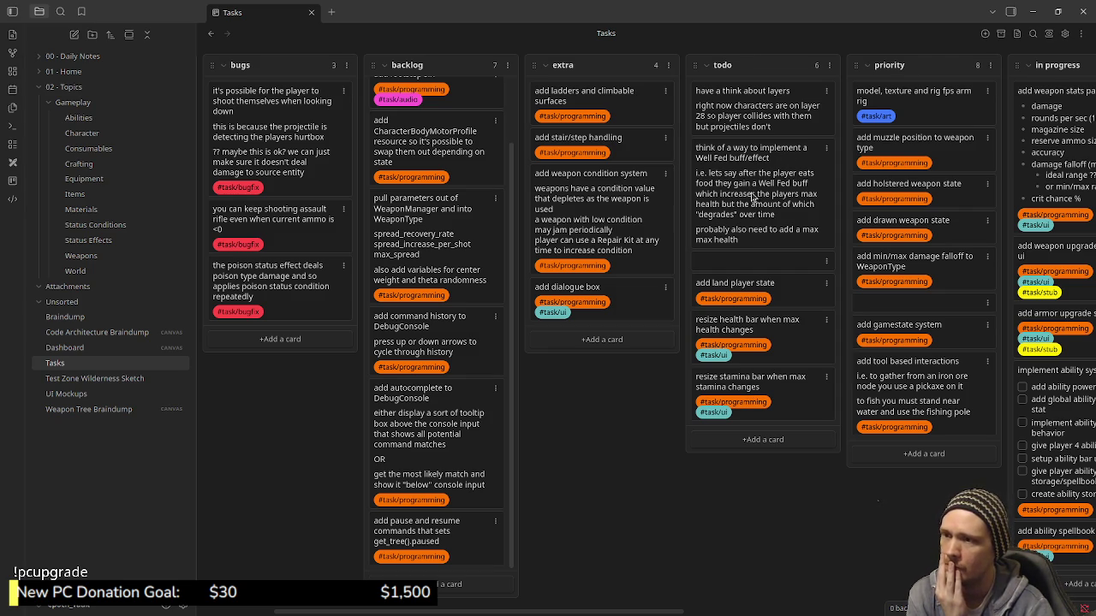
{"action": "mouse_move", "coordinate": [767, 248]}
{"action": "left_mouse_down"}
{"action": "mouse_move", "coordinate": [780, 325]}
{"action": "mouse_move", "coordinate": [753, 355]}
{"action": "left_mouse_up"}
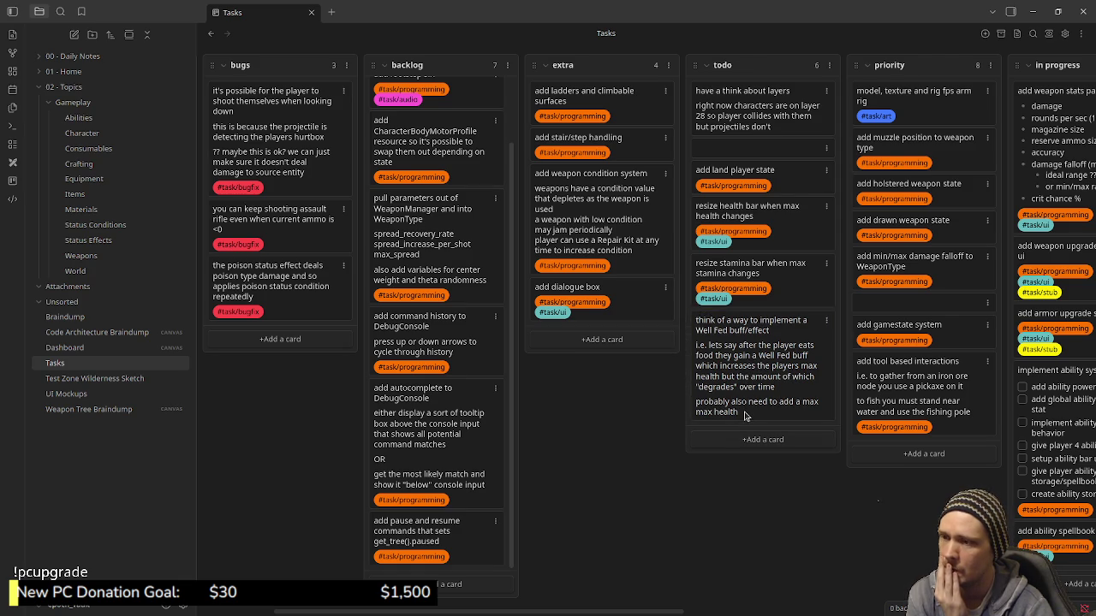
Add #task/programming on a new line of the Well Fed buff/effect card.
{"action": "double_click", "coordinate": [744, 416]}
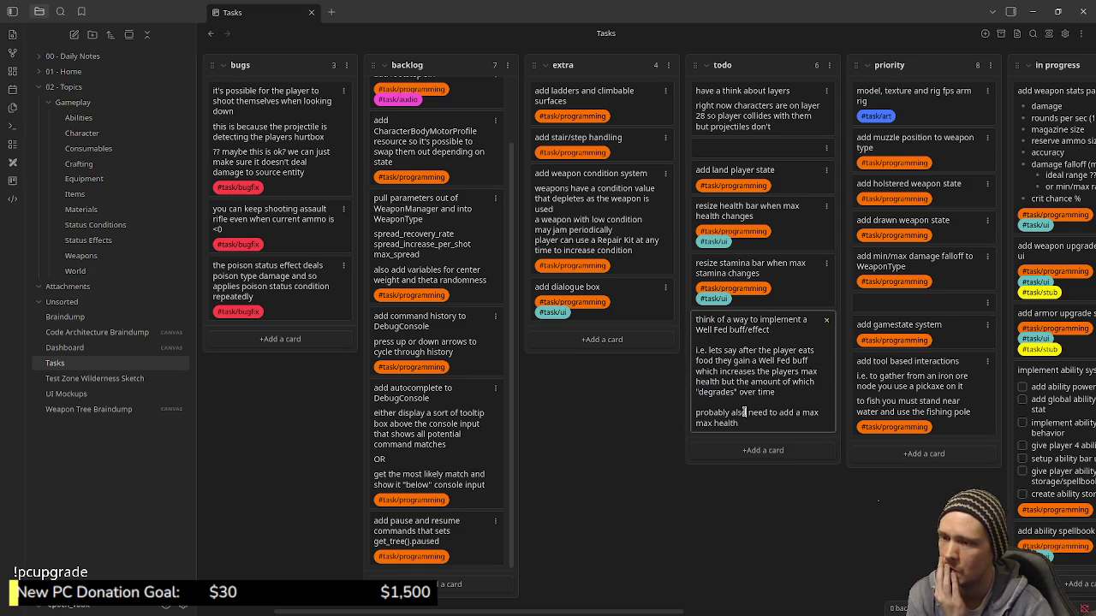
{"action": "key", "text": "Return"}
{"action": "key", "text": "Return"}
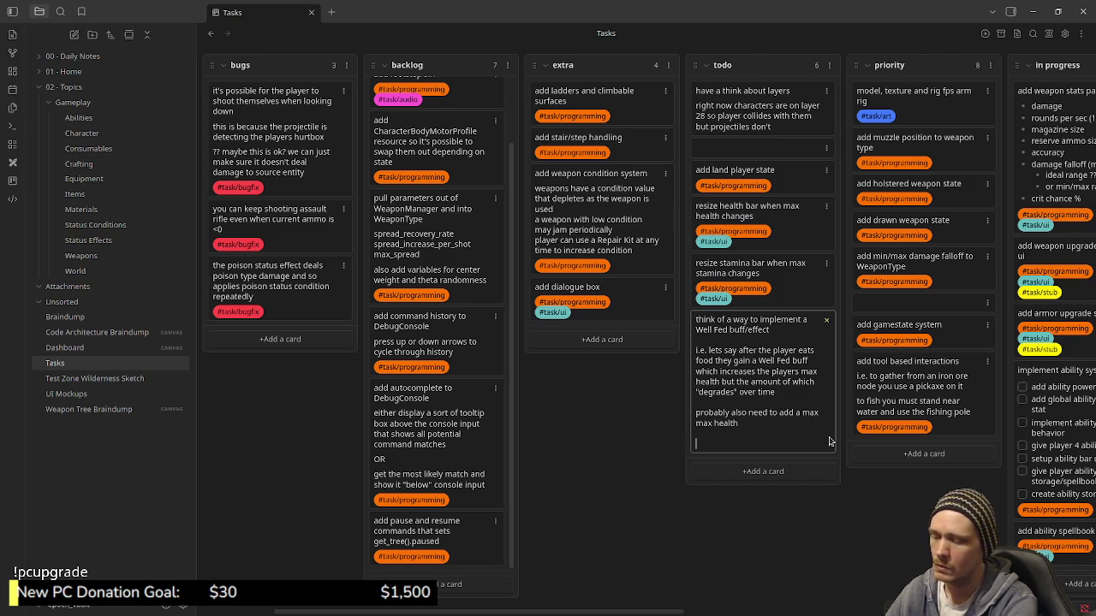
{"action": "type", "text": "#task/programming"}
{"action": "key", "text": "Return"}
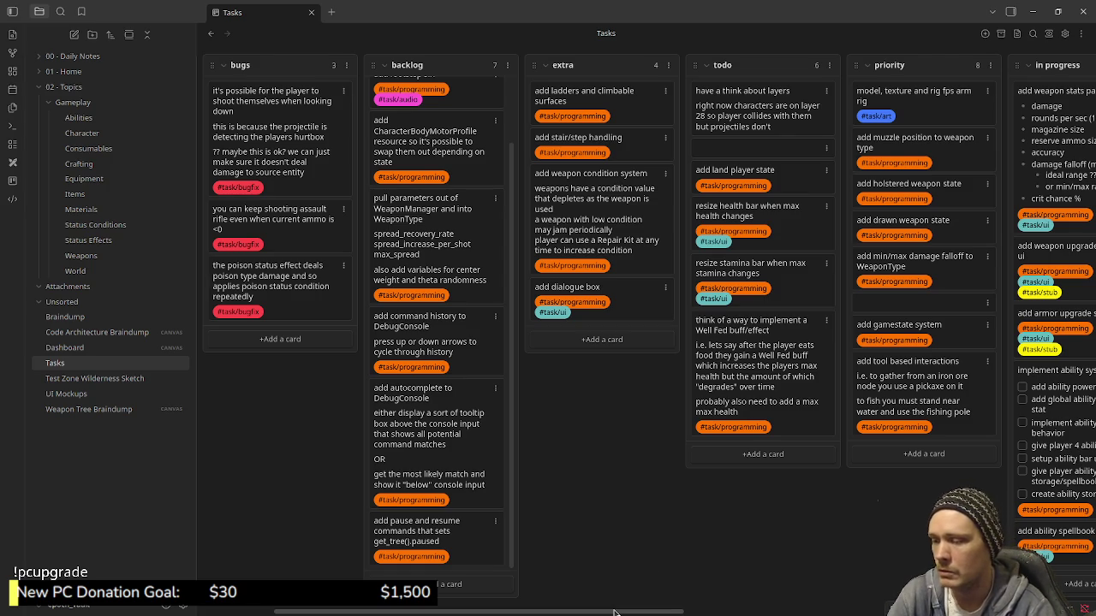
{"action": "left_click_drag", "start_coordinate": [612, 613], "coordinate": [624, 613]}
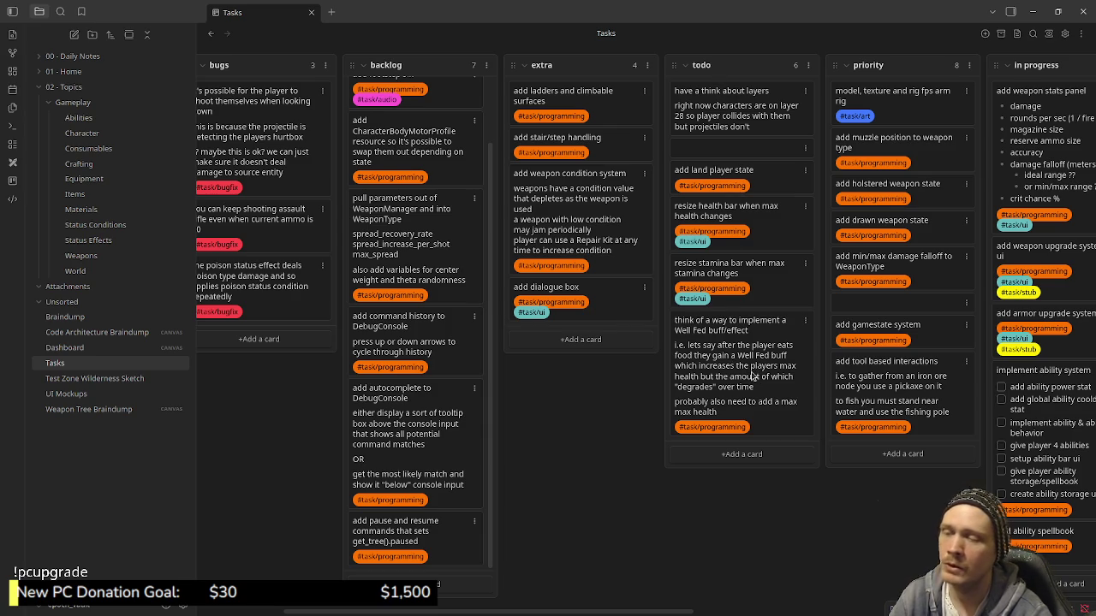
{"action": "left_click_drag", "start_coordinate": [755, 387], "coordinate": [618, 350]}
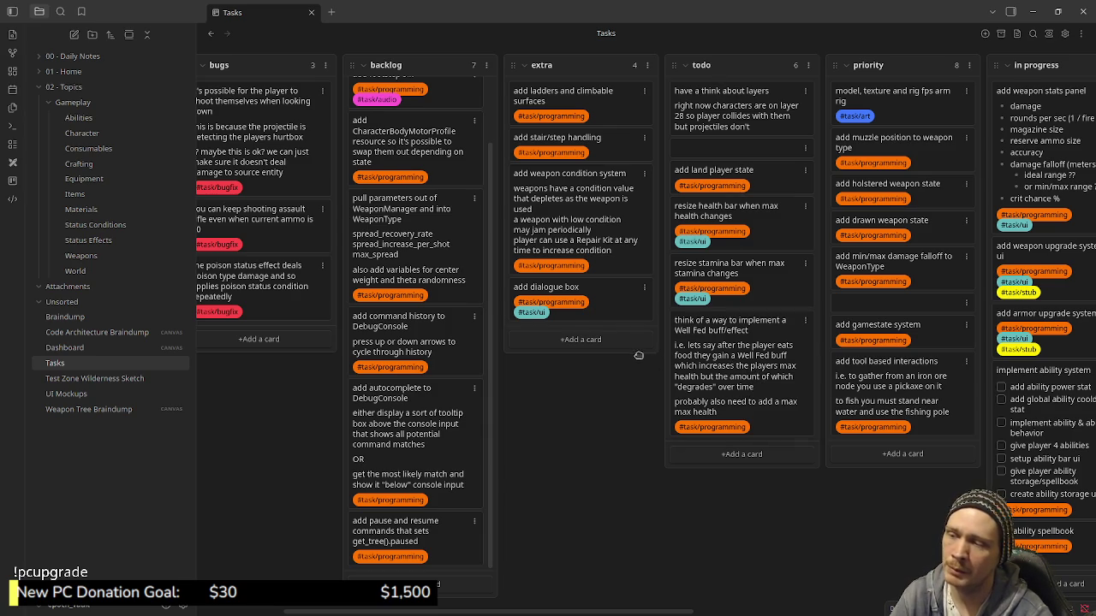
Drop the Well Fed buff/effect card into extra below 'add dialogue box'.
{"action": "left_click_drag", "start_coordinate": [618, 350], "coordinate": [594, 408]}
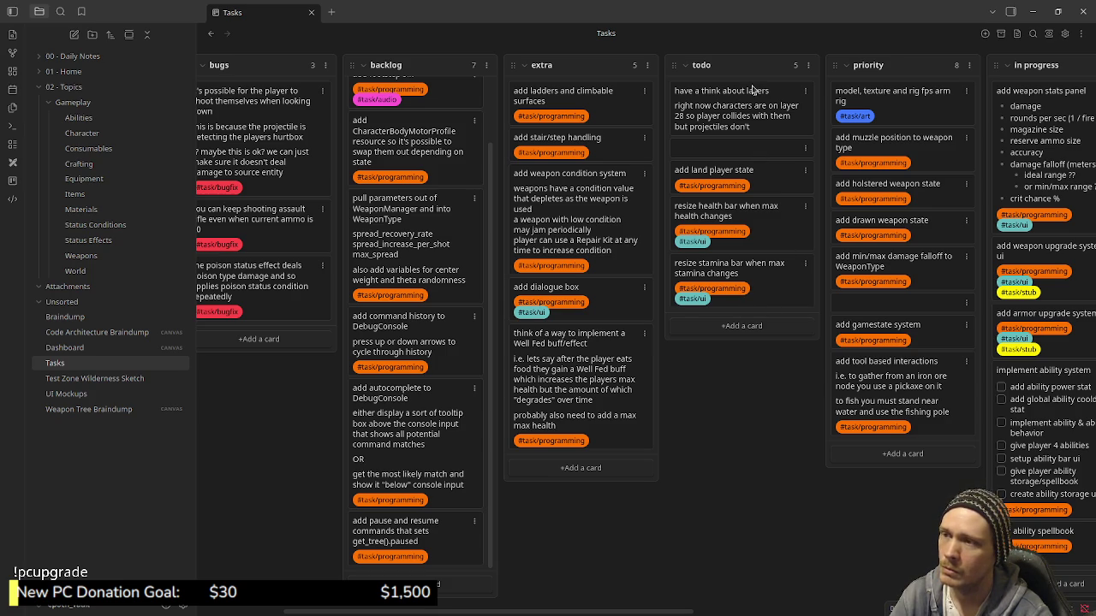
{"action": "mouse_move", "coordinate": [657, 613]}
{"action": "left_mouse_down"}
{"action": "mouse_move", "coordinate": [1034, 614]}
{"action": "mouse_move", "coordinate": [894, 613]}
{"action": "left_mouse_up"}
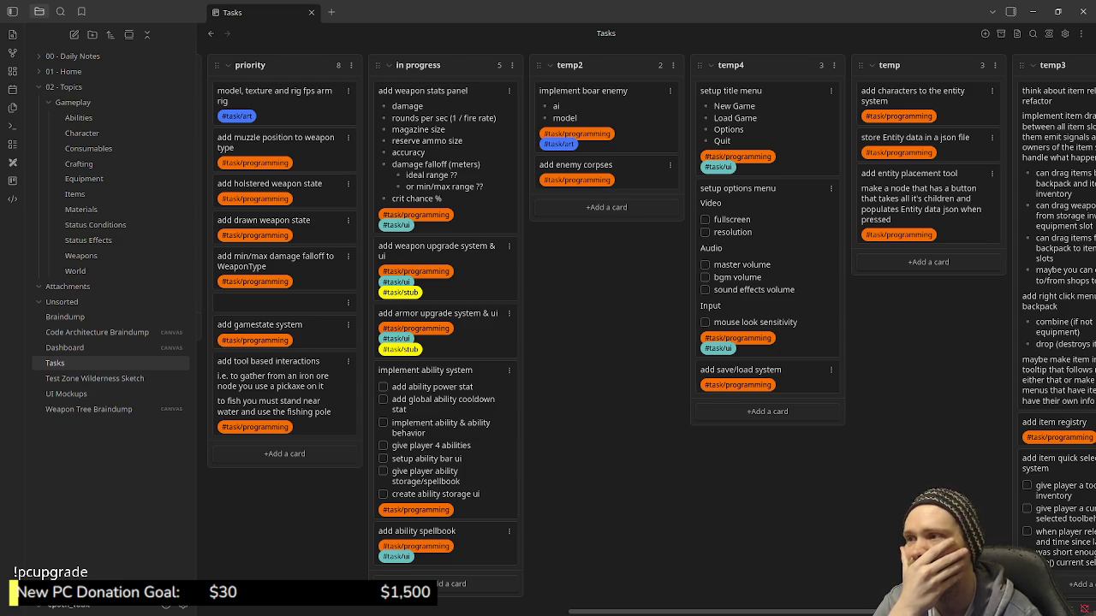
{"action": "scroll", "coordinate": [645, 336], "scroll_direction": "left", "scroll_amount": 1}
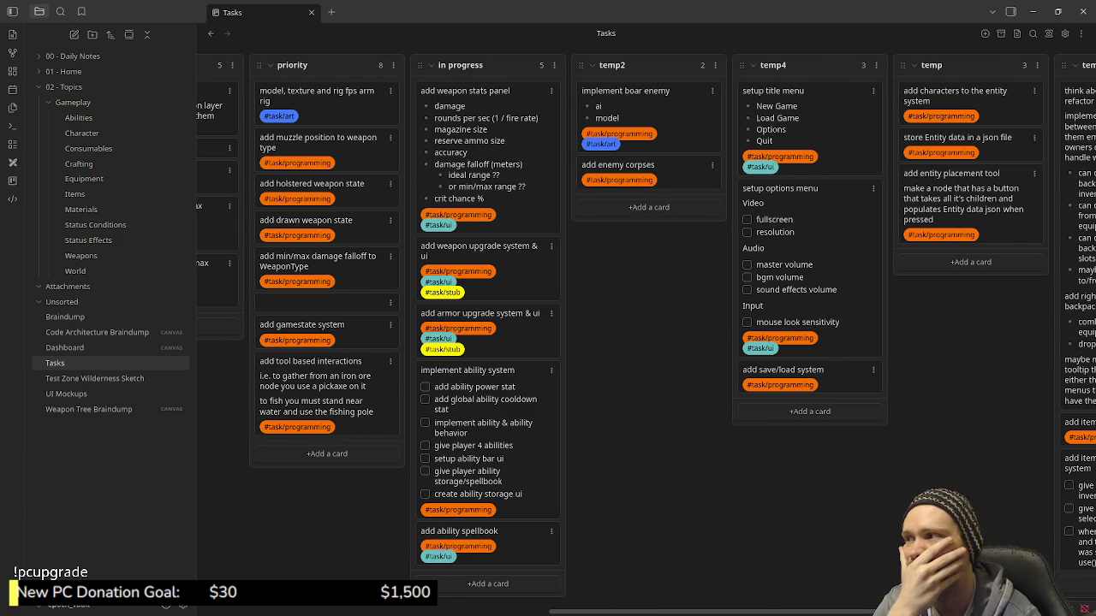
{"action": "scroll", "coordinate": [869, 605], "scroll_direction": "left", "scroll_amount": 3}
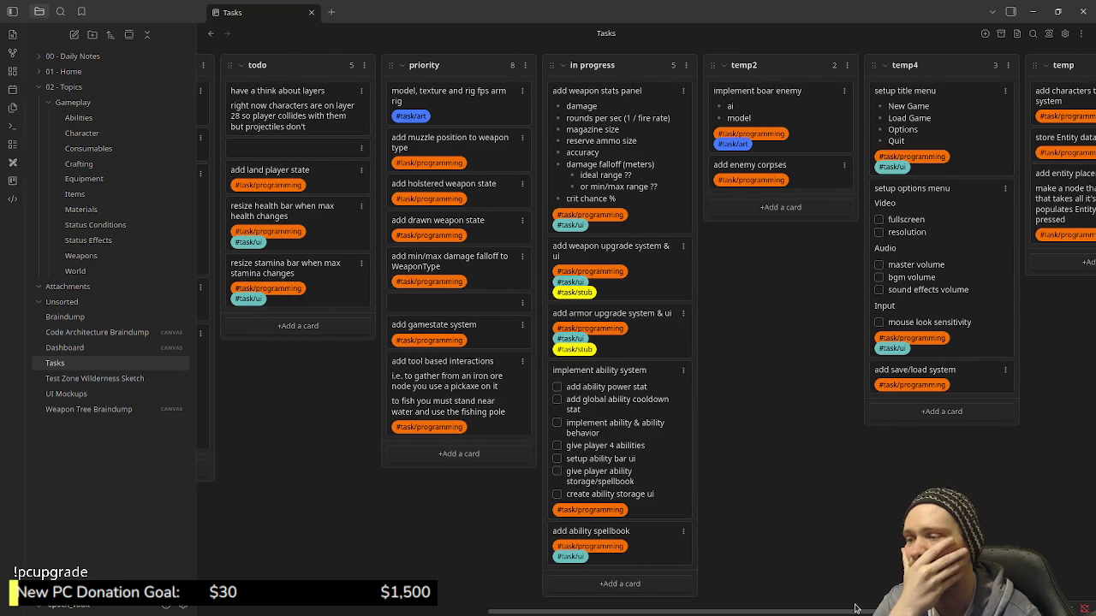
{"action": "scroll", "coordinate": [869, 605], "scroll_direction": "right", "scroll_amount": 1}
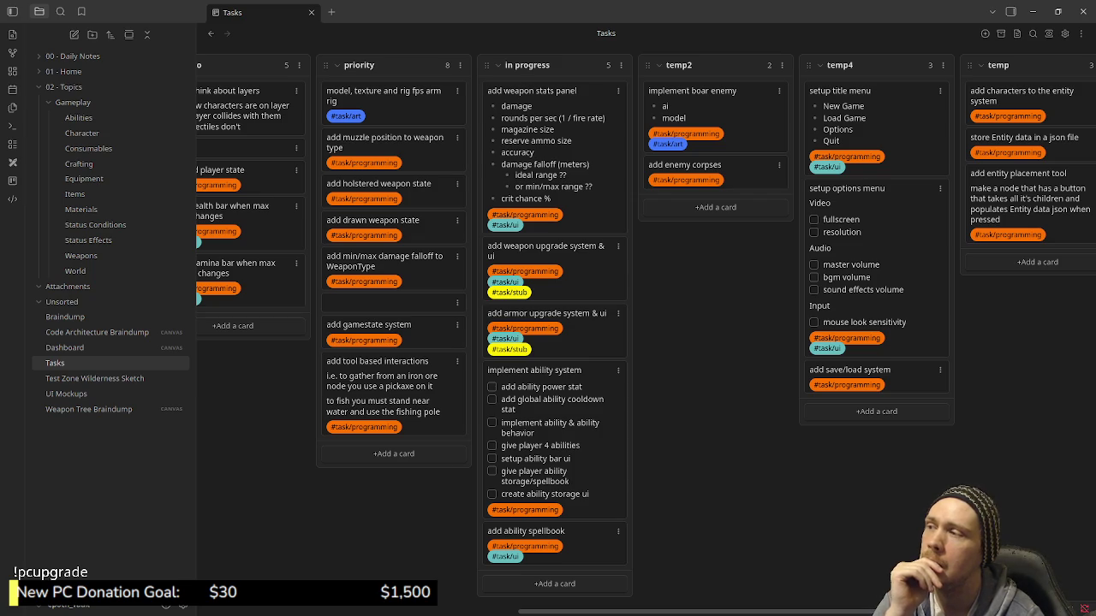
{"action": "scroll", "coordinate": [642, 325], "scroll_direction": "right", "scroll_amount": 5}
{"action": "scroll", "coordinate": [642, 325], "scroll_direction": "right", "scroll_amount": 2}
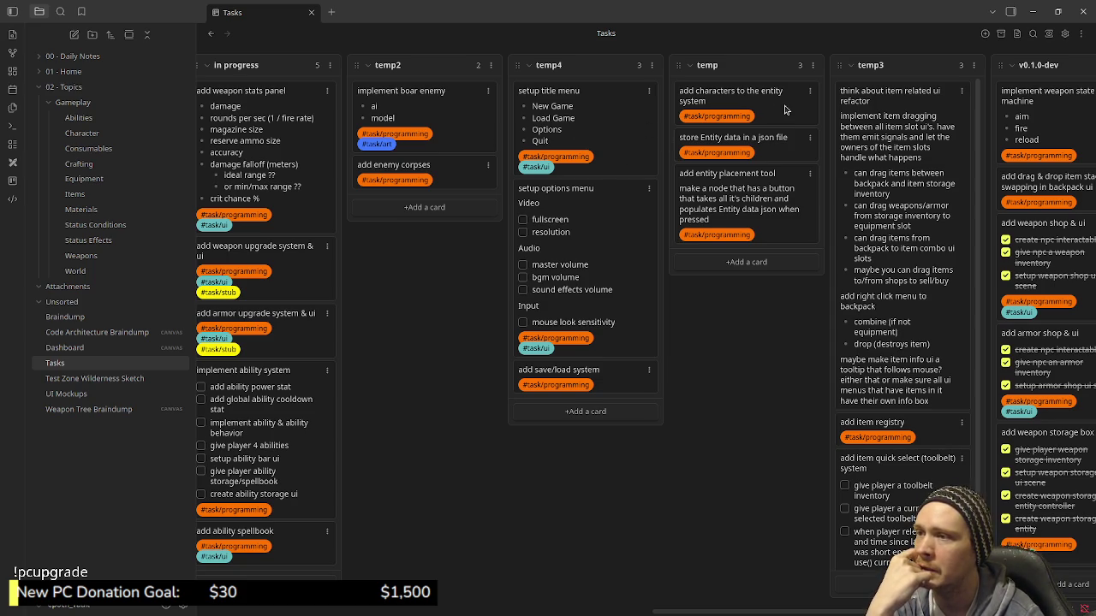
Move the three entity cards from temp into temp4, then delete the temp list.
{"action": "left_click_drag", "start_coordinate": [780, 112], "coordinate": [599, 95]}
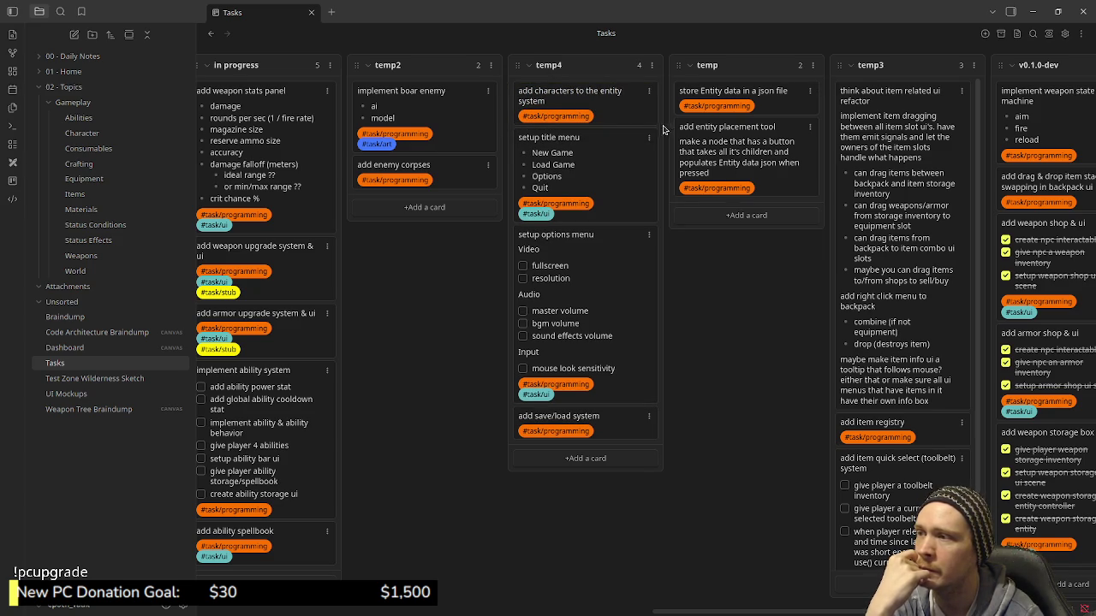
{"action": "left_click_drag", "start_coordinate": [780, 99], "coordinate": [629, 132]}
{"action": "mouse_move", "coordinate": [792, 108]}
{"action": "left_mouse_down"}
{"action": "mouse_move", "coordinate": [641, 151]}
{"action": "mouse_move", "coordinate": [762, 181]}
{"action": "left_mouse_up"}
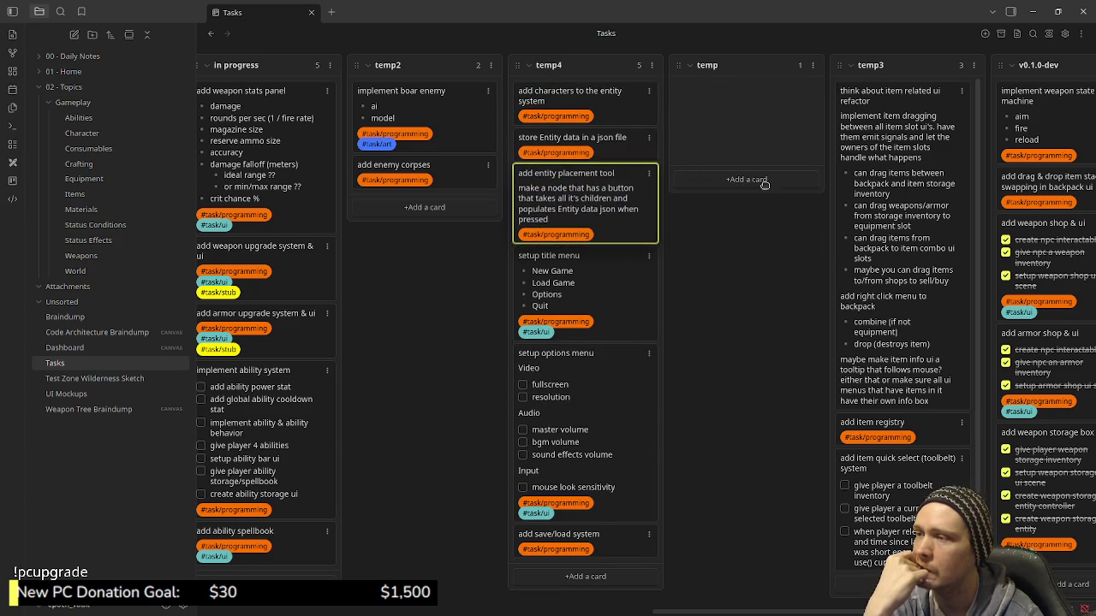
{"action": "left_click", "coordinate": [811, 66]}
{"action": "left_click", "coordinate": [850, 162]}
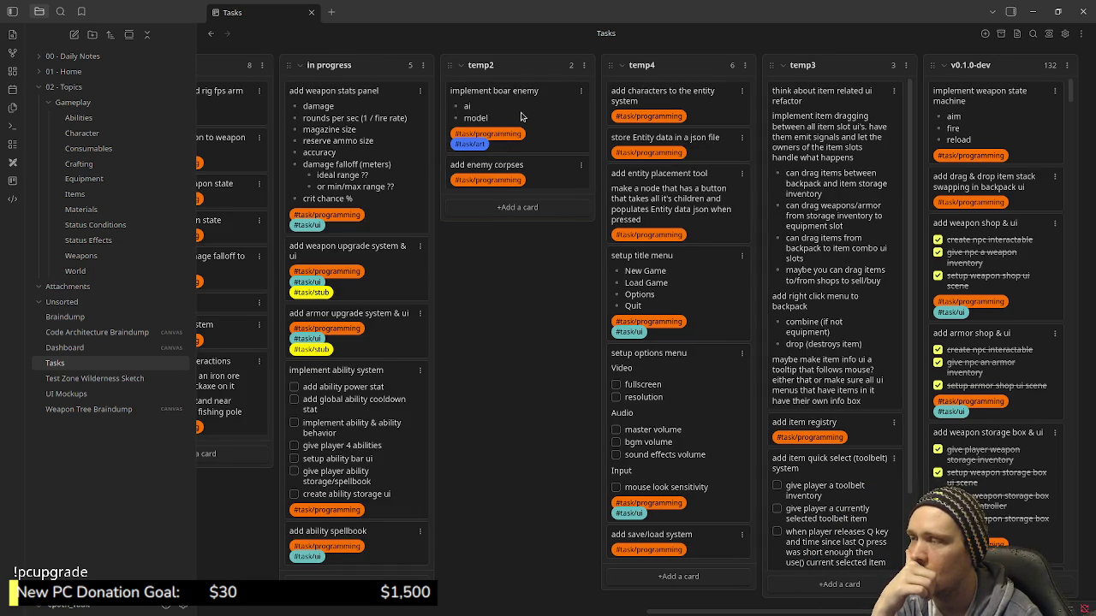
{"action": "left_click_drag", "start_coordinate": [602, 374], "coordinate": [676, 552]}
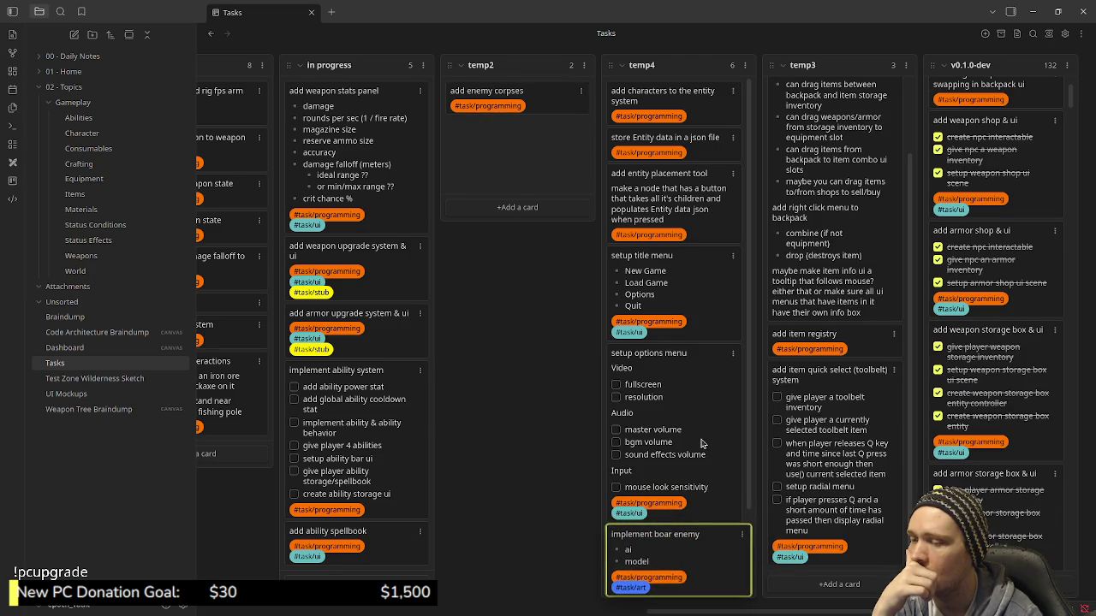
{"action": "left_click_drag", "start_coordinate": [676, 552], "coordinate": [698, 442]}
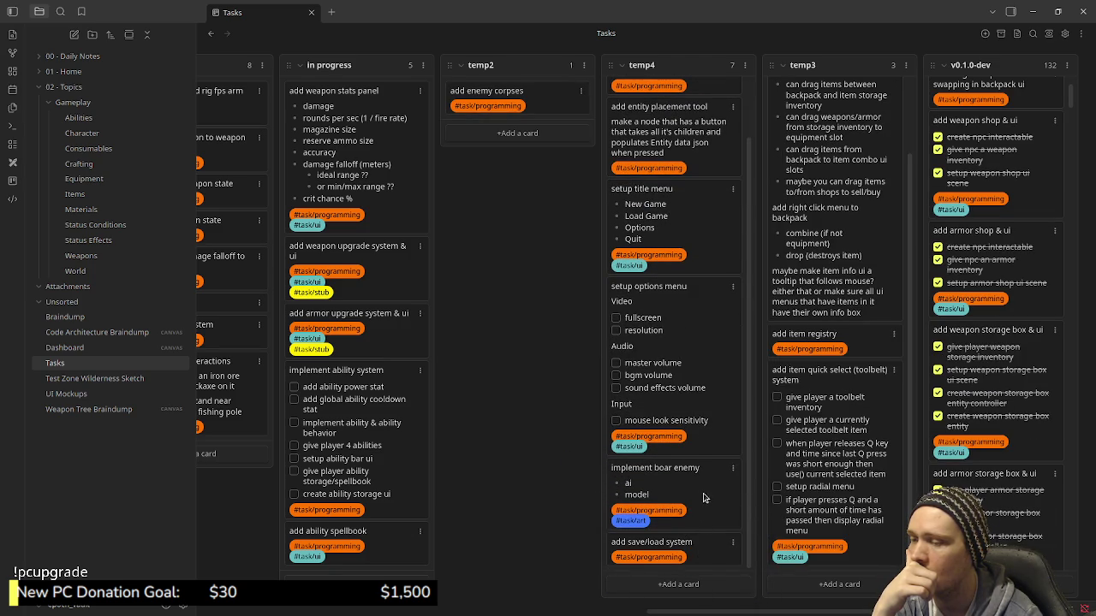
{"action": "left_click_drag", "start_coordinate": [685, 545], "coordinate": [680, 436]}
{"action": "mouse_move", "coordinate": [536, 96]}
{"action": "left_mouse_down"}
{"action": "mouse_move", "coordinate": [666, 525]}
{"action": "mouse_move", "coordinate": [685, 513]}
{"action": "left_mouse_up"}
{"action": "scroll", "coordinate": [694, 475], "scroll_direction": "down", "scroll_amount": 1}
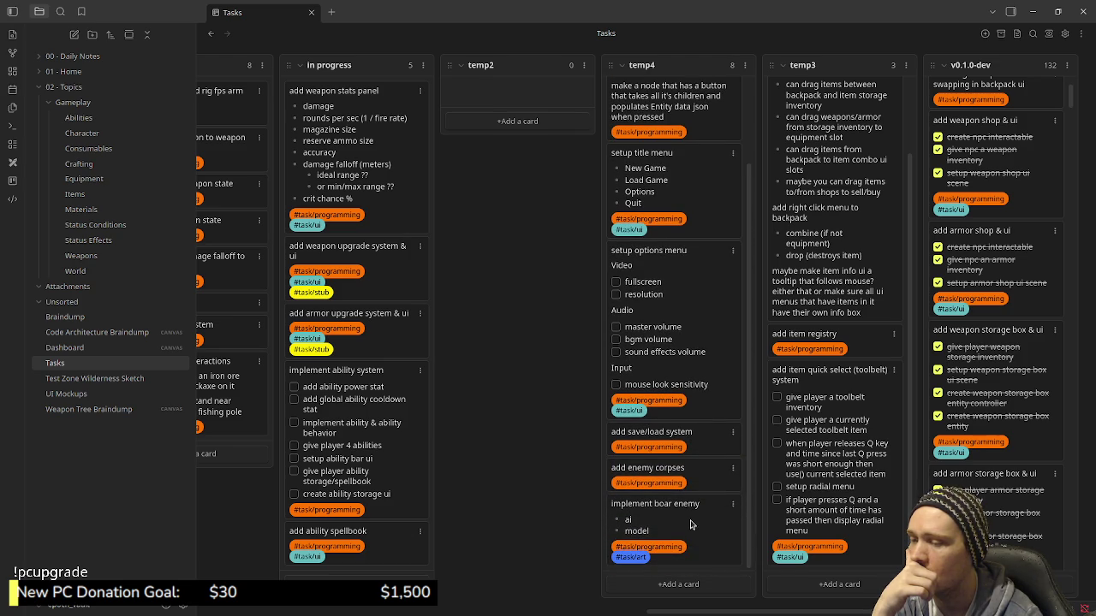
{"action": "left_click_drag", "start_coordinate": [692, 524], "coordinate": [690, 472]}
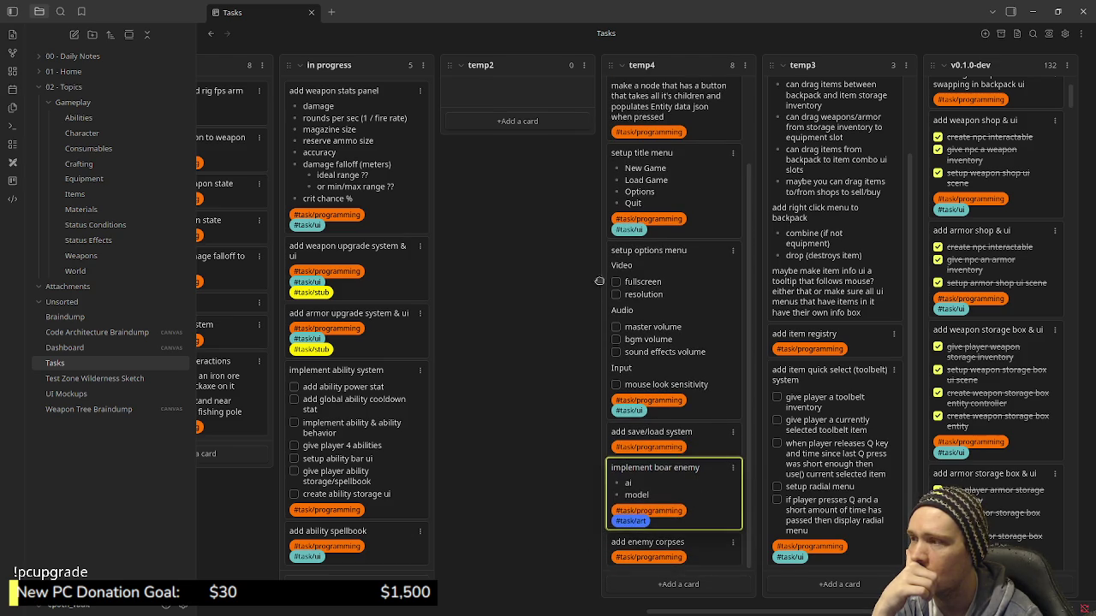
{"action": "left_click", "coordinate": [583, 65]}
{"action": "left_click", "coordinate": [623, 162]}
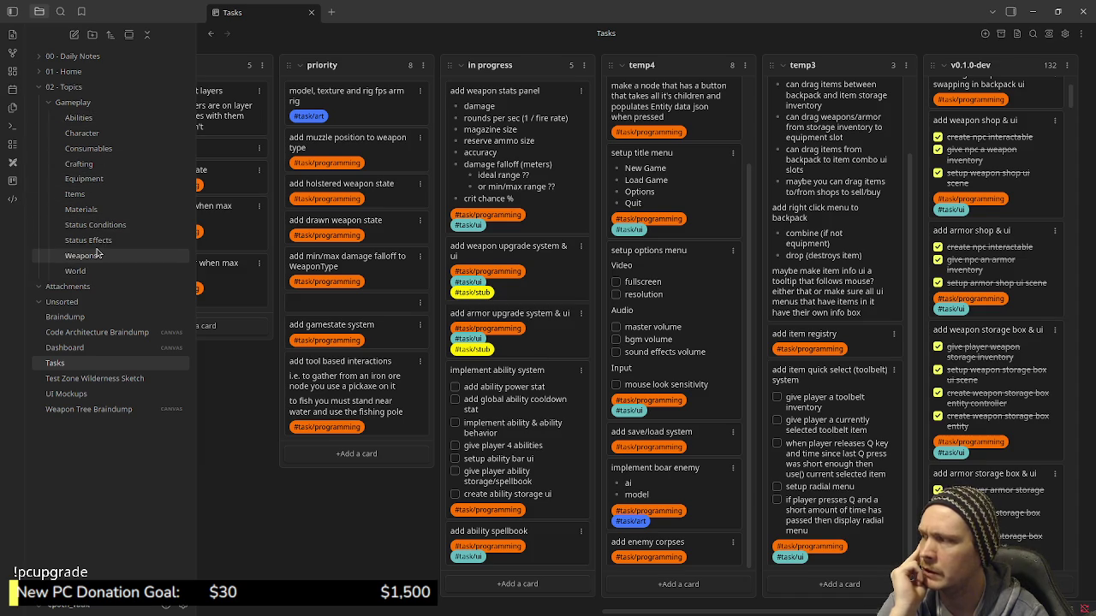
{"action": "mouse_move", "coordinate": [81, 209]}
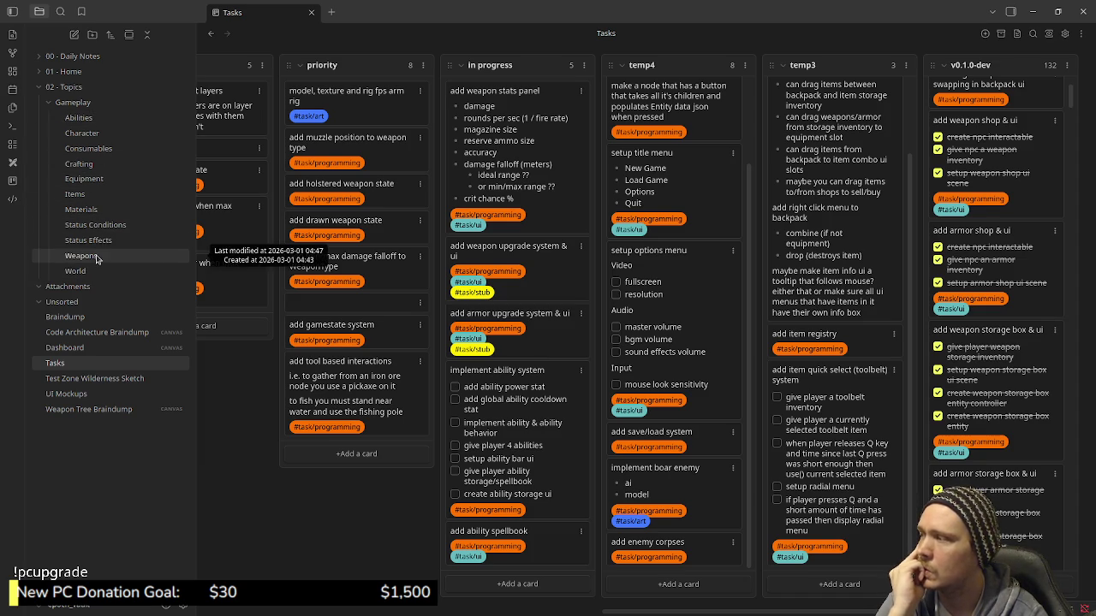
Check Equipment and Status Conditions notes, select 'Equipped effects', then open Abilities.
{"action": "left_click", "coordinate": [105, 181]}
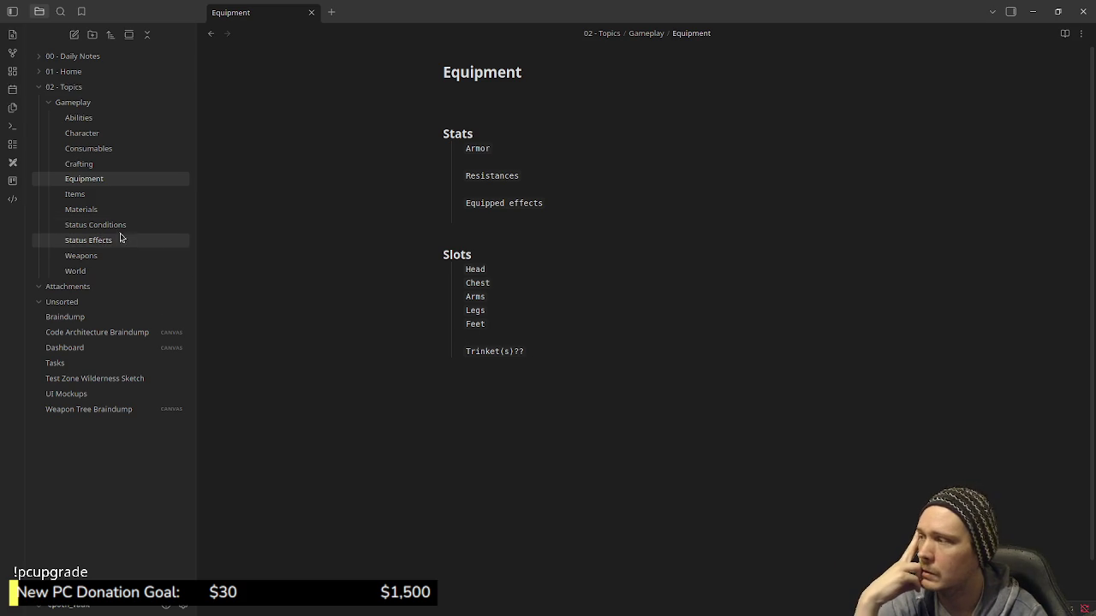
{"action": "left_click", "coordinate": [103, 224]}
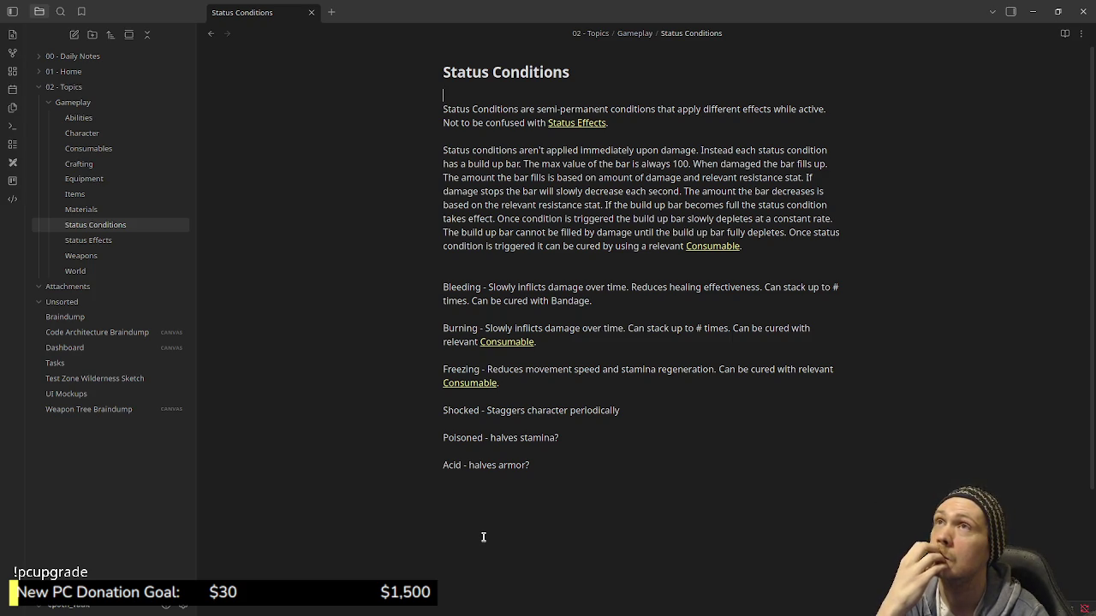
{"action": "left_click", "coordinate": [87, 181]}
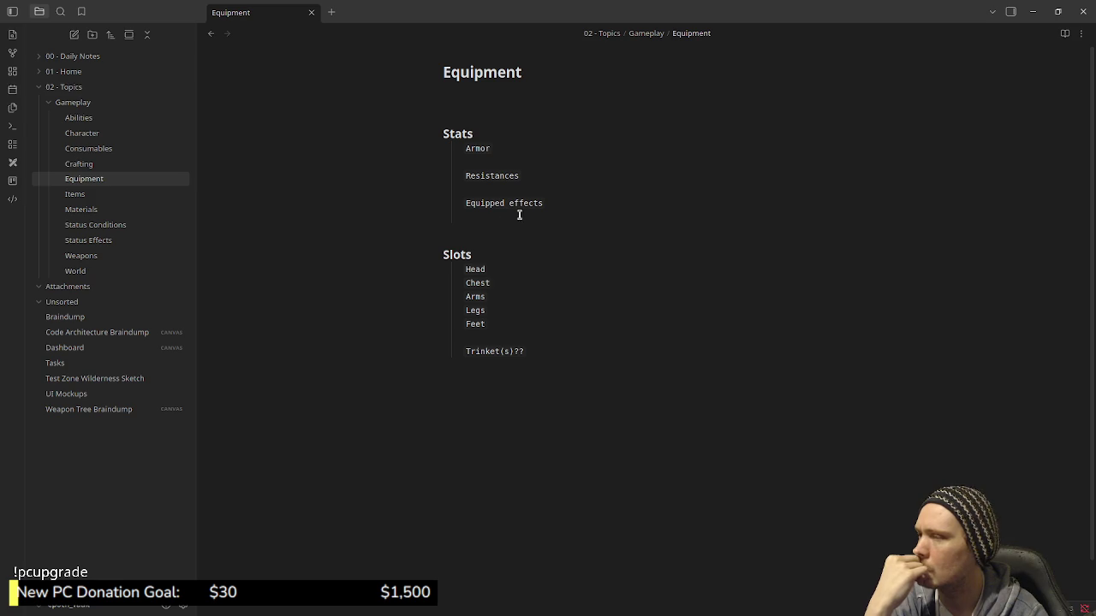
{"action": "left_click_drag", "start_coordinate": [543, 203], "coordinate": [463, 204]}
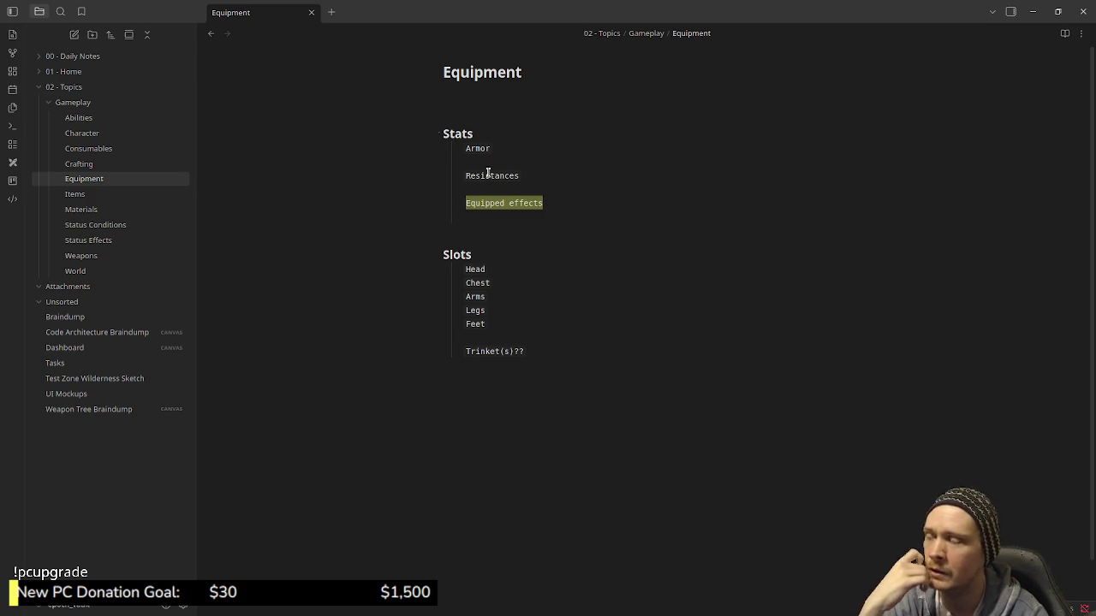
{"action": "left_click", "coordinate": [606, 211]}
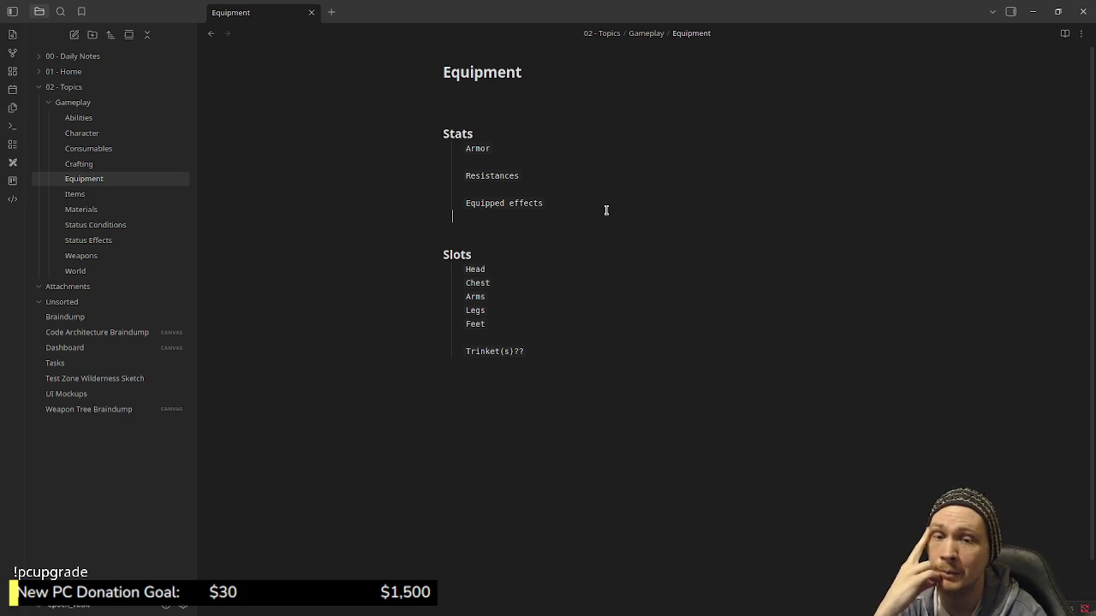
{"action": "left_click", "coordinate": [93, 117]}
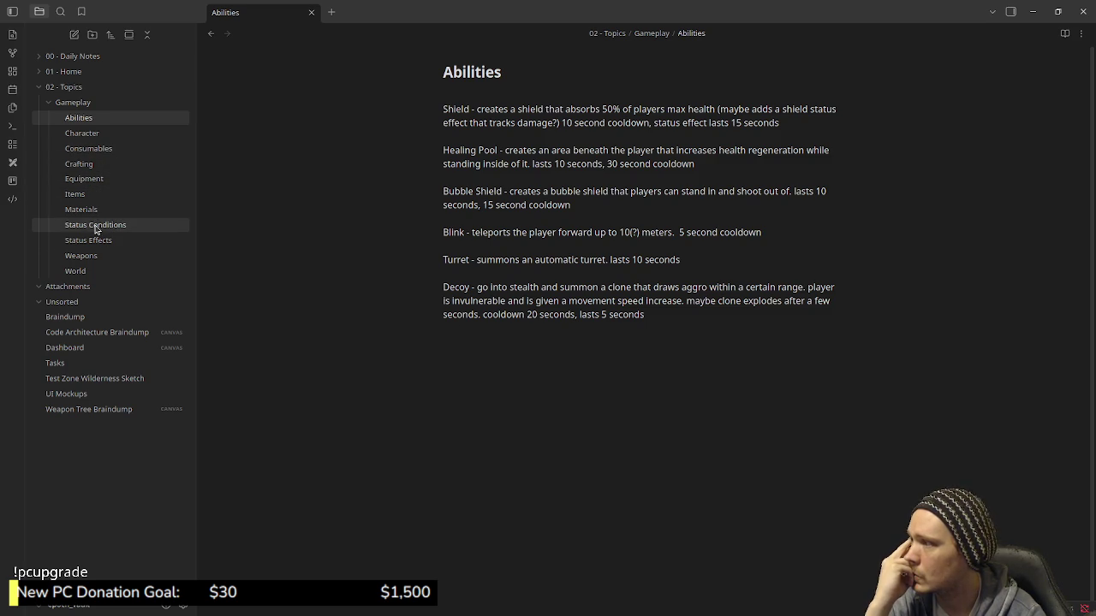
Skim the Character note, select 'Ability' in Special/Ability power, then return to Tasks.
{"action": "left_click", "coordinate": [100, 134]}
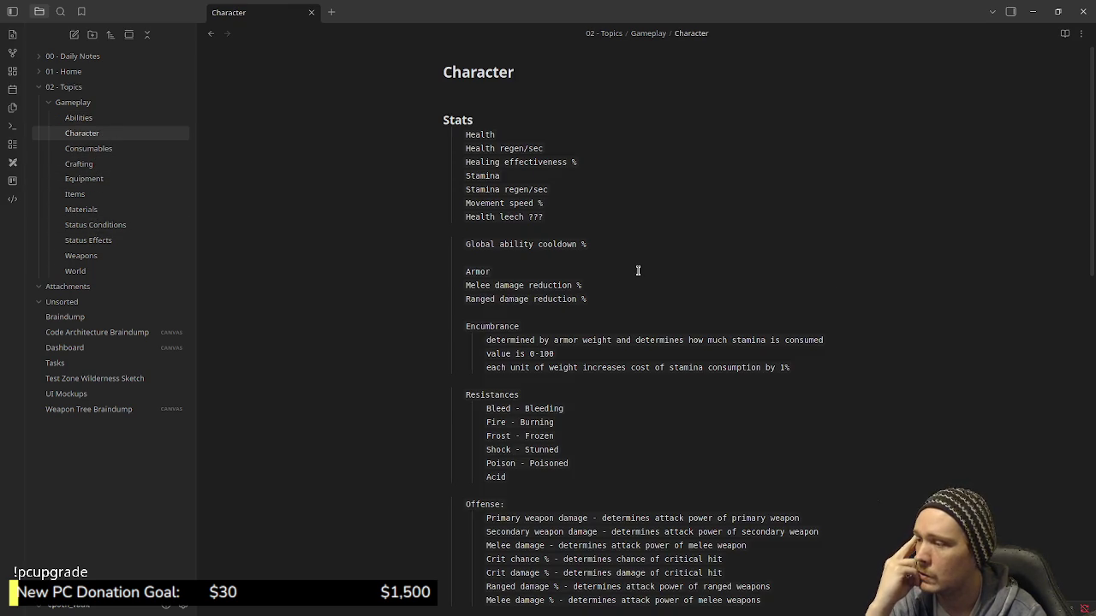
{"action": "scroll", "coordinate": [616, 291], "scroll_direction": "down", "scroll_amount": 1}
{"action": "scroll", "coordinate": [615, 291], "scroll_direction": "down", "scroll_amount": 2}
{"action": "scroll", "coordinate": [616, 291], "scroll_direction": "down", "scroll_amount": 1}
{"action": "scroll", "coordinate": [616, 291], "scroll_direction": "down", "scroll_amount": 1}
{"action": "scroll", "coordinate": [615, 291], "scroll_direction": "up", "scroll_amount": 5}
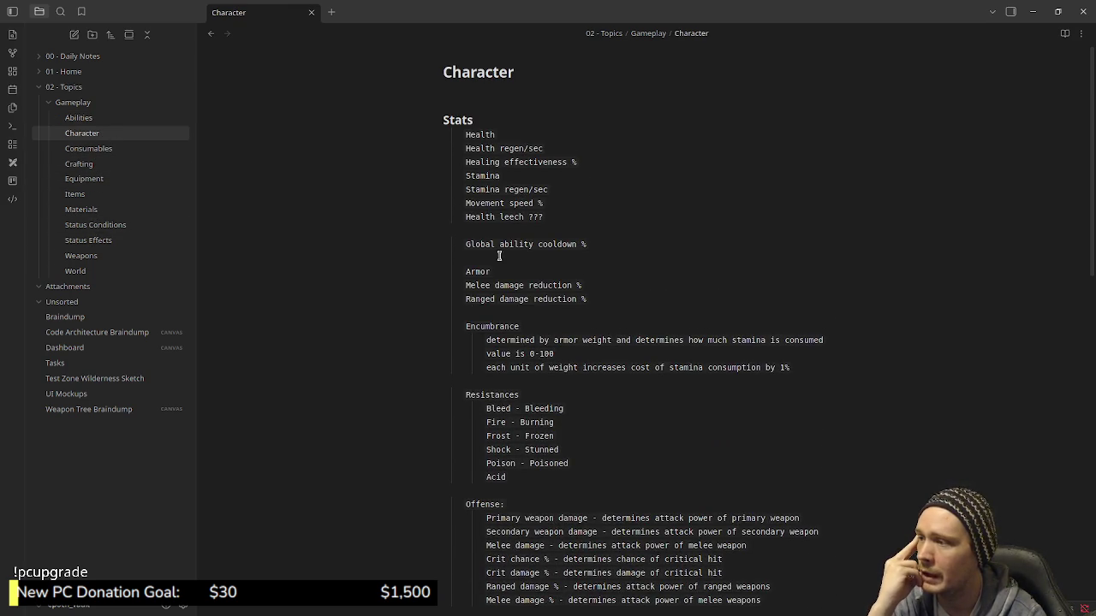
{"action": "scroll", "coordinate": [522, 282], "scroll_direction": "down", "scroll_amount": 3}
{"action": "scroll", "coordinate": [520, 283], "scroll_direction": "down", "scroll_amount": 4}
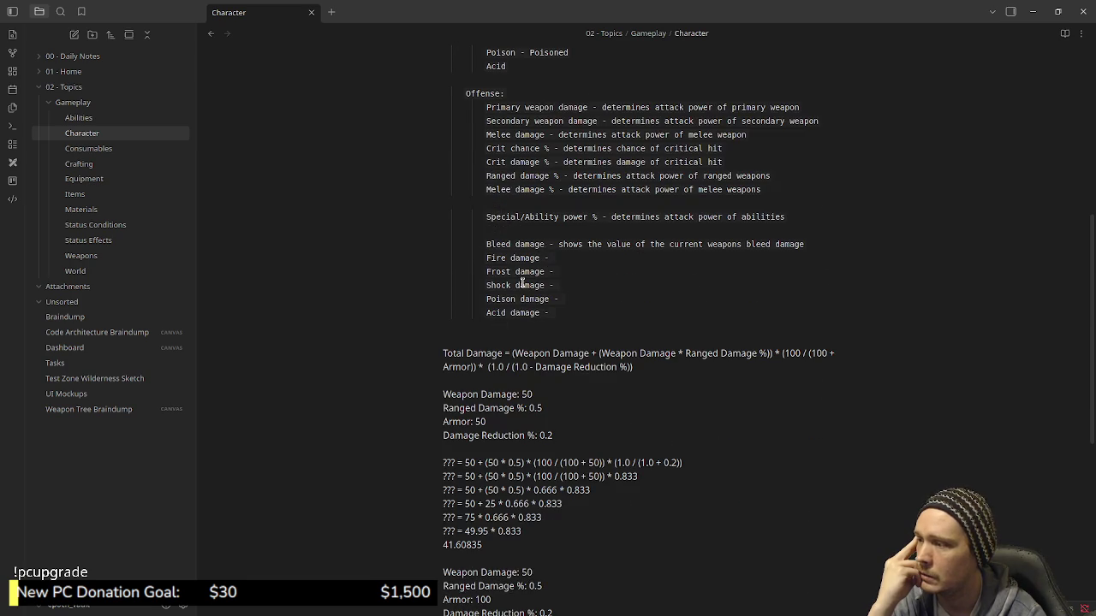
{"action": "scroll", "coordinate": [520, 283], "scroll_direction": "up", "scroll_amount": 2}
{"action": "double_click", "coordinate": [547, 421]}
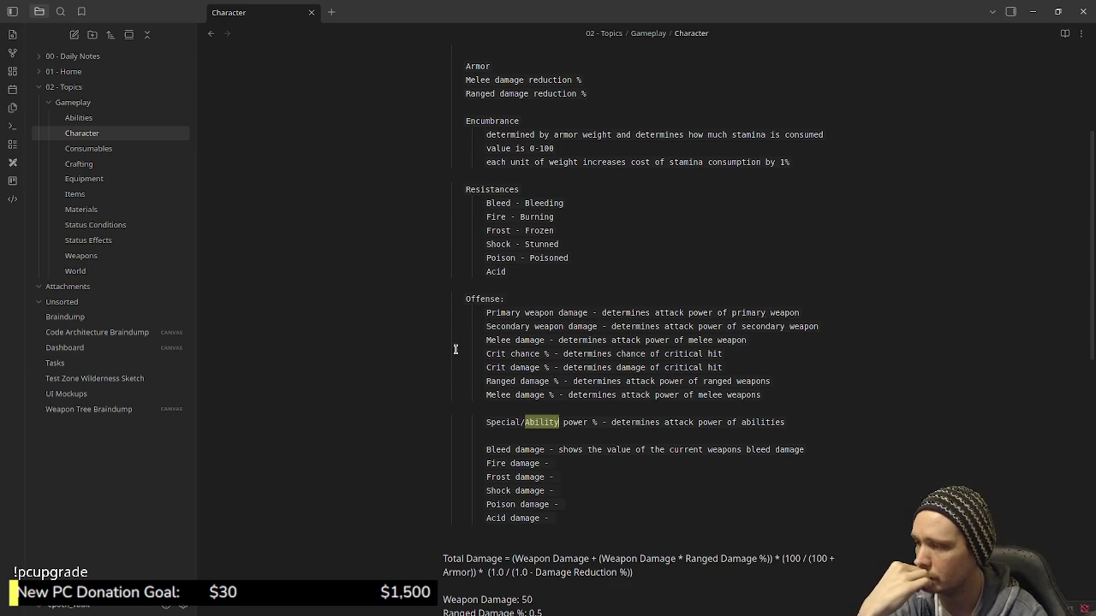
{"action": "left_click", "coordinate": [55, 363]}
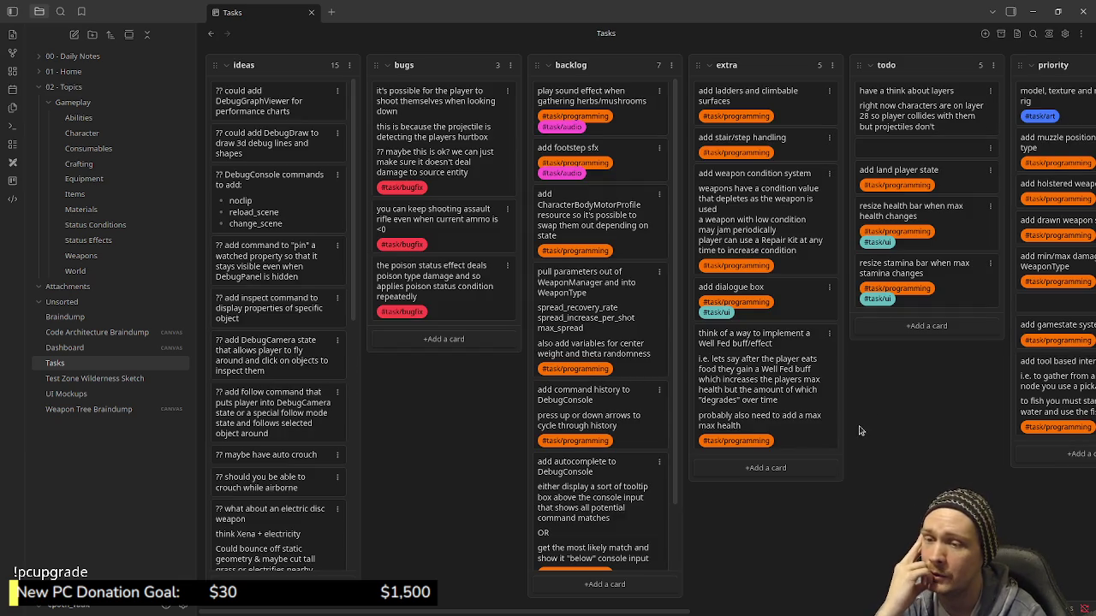
{"action": "left_click_drag", "start_coordinate": [677, 611], "coordinate": [996, 607]}
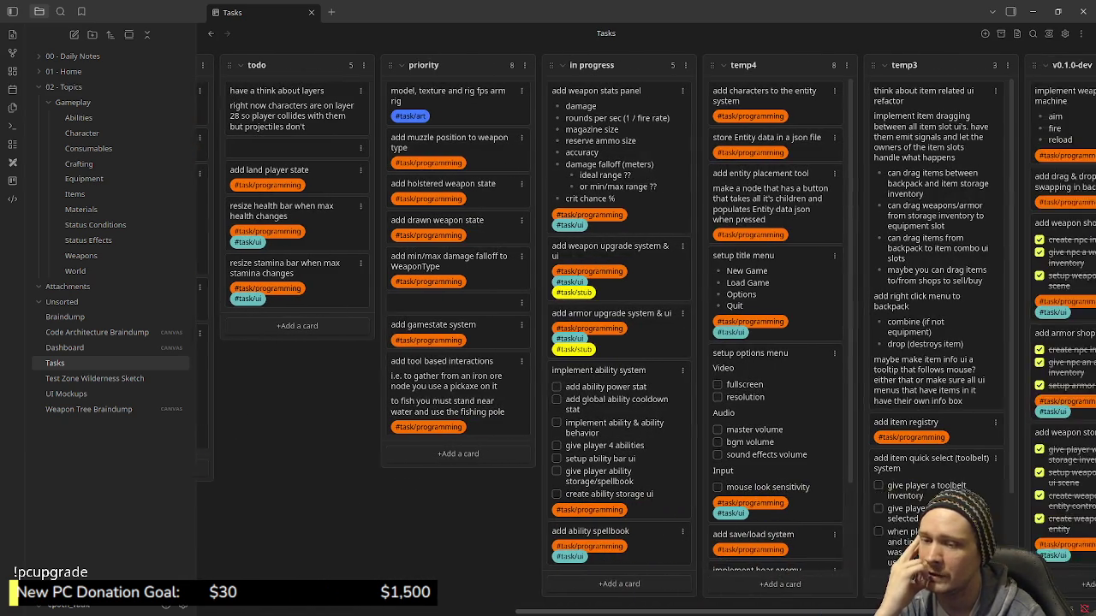
{"action": "left_click_drag", "start_coordinate": [693, 611], "coordinate": [672, 611]}
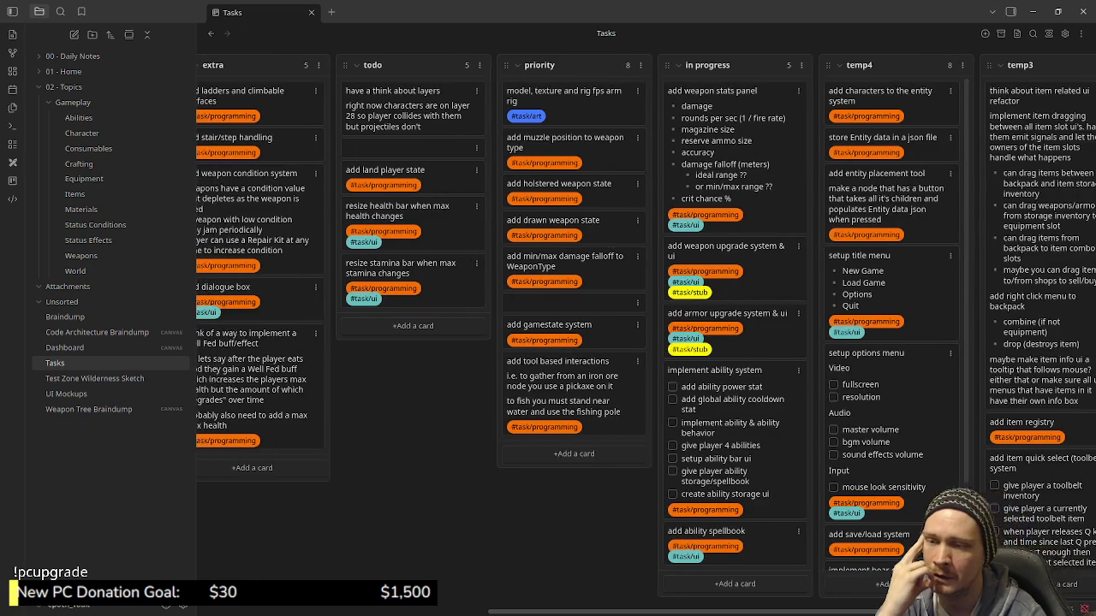
{"action": "mouse_move", "coordinate": [672, 612]}
{"action": "left_mouse_down"}
{"action": "mouse_move", "coordinate": [710, 611]}
{"action": "mouse_move", "coordinate": [595, 611]}
{"action": "left_mouse_up"}
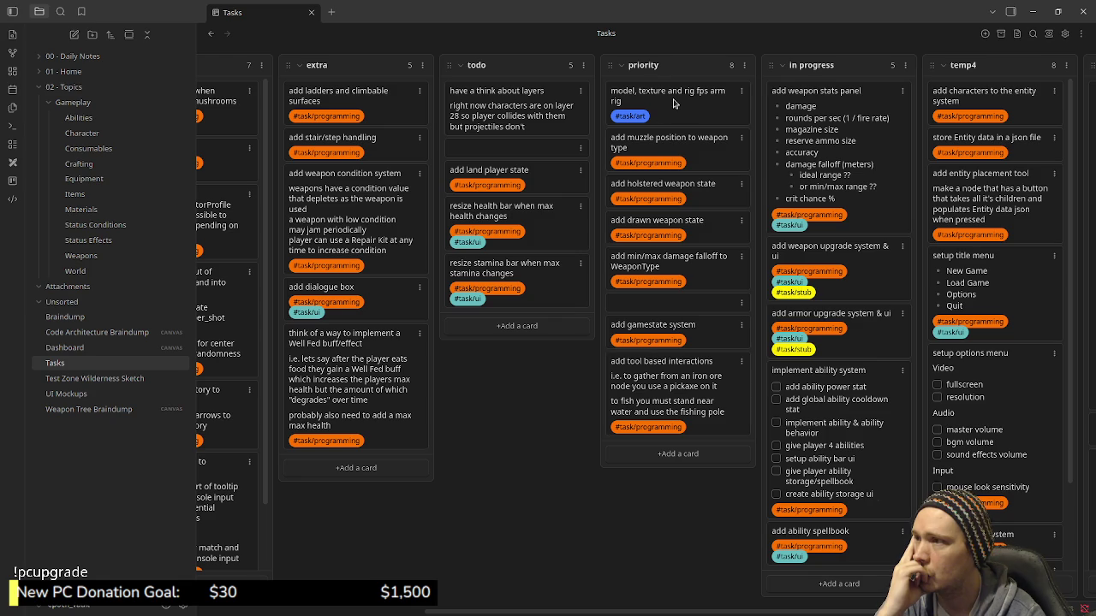
Move the fps arm rig, muzzle position, holstered and drawn weapon state cards into todo.
{"action": "left_click_drag", "start_coordinate": [680, 101], "coordinate": [519, 171]}
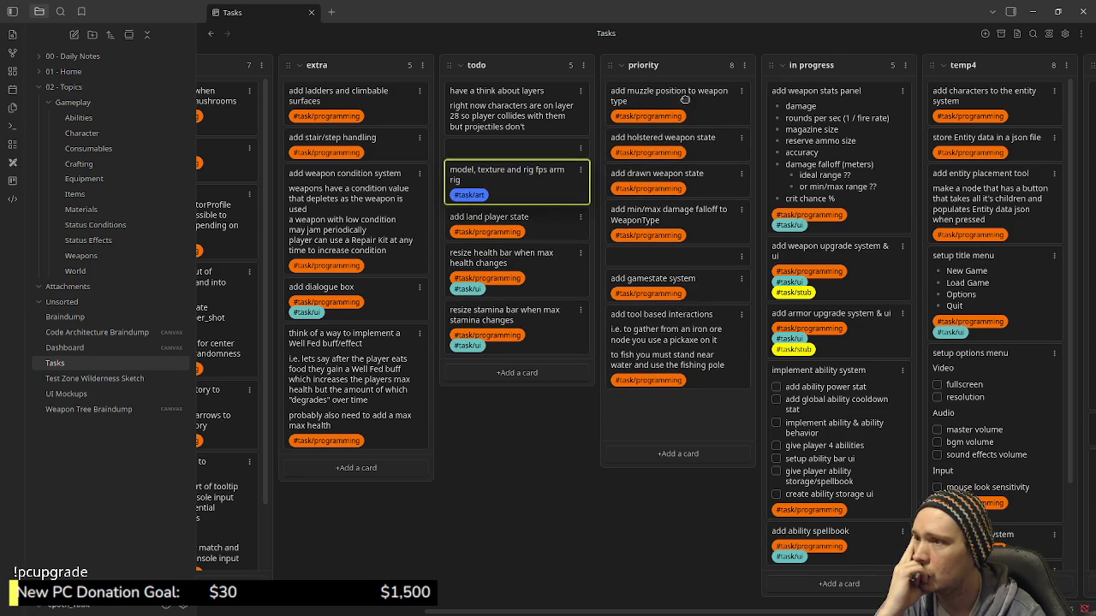
{"action": "left_click_drag", "start_coordinate": [699, 104], "coordinate": [565, 211]}
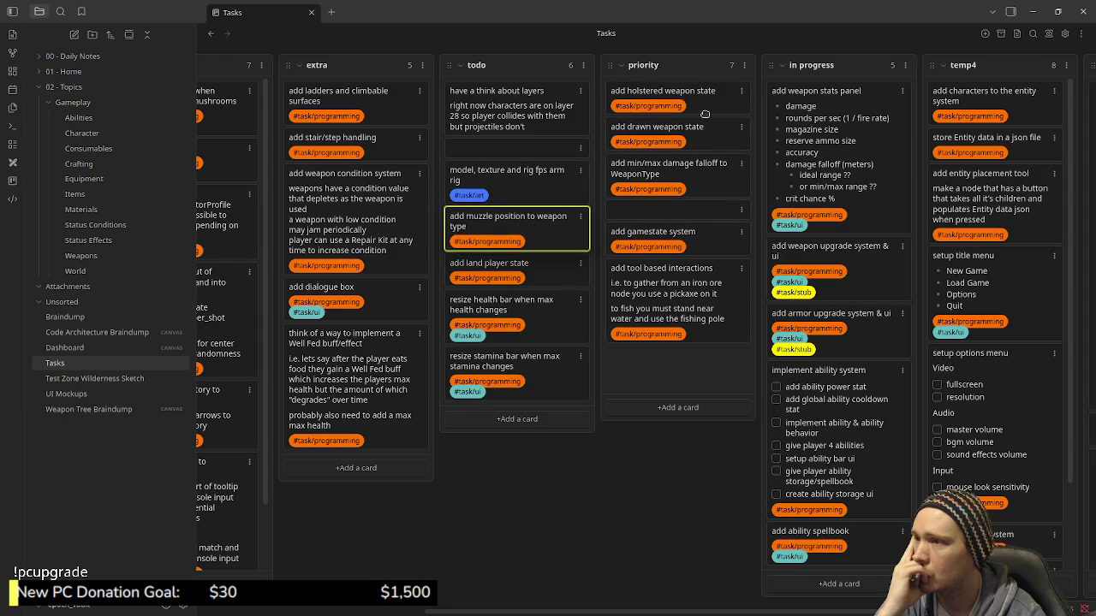
{"action": "left_click_drag", "start_coordinate": [703, 101], "coordinate": [548, 256]}
{"action": "left_click_drag", "start_coordinate": [706, 101], "coordinate": [524, 304]}
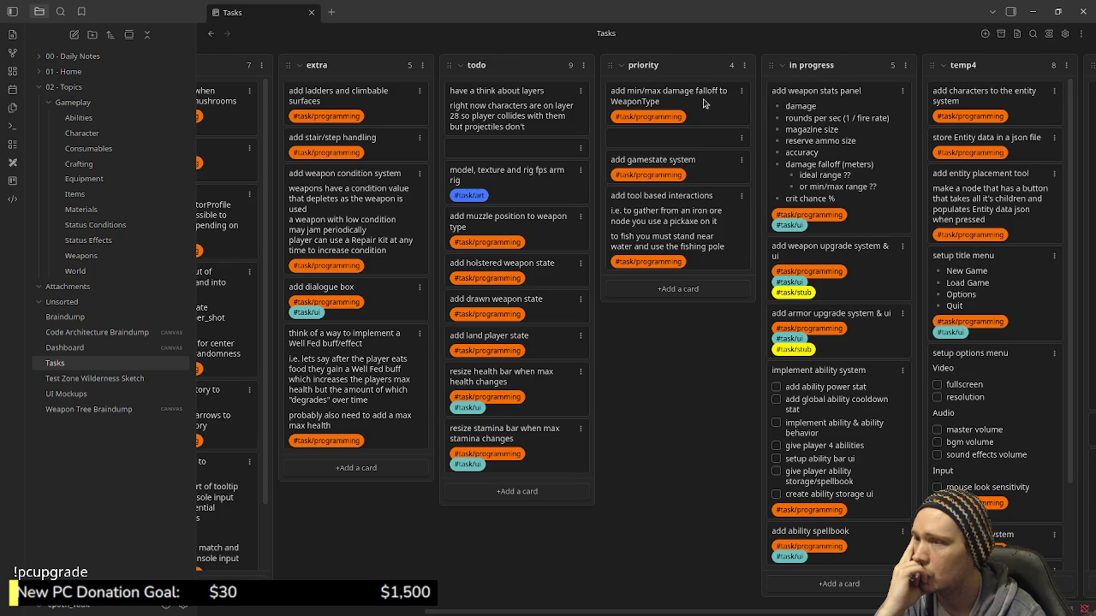
Send the min/max damage falloff card to the extra list.
{"action": "left_click_drag", "start_coordinate": [704, 103], "coordinate": [540, 345]}
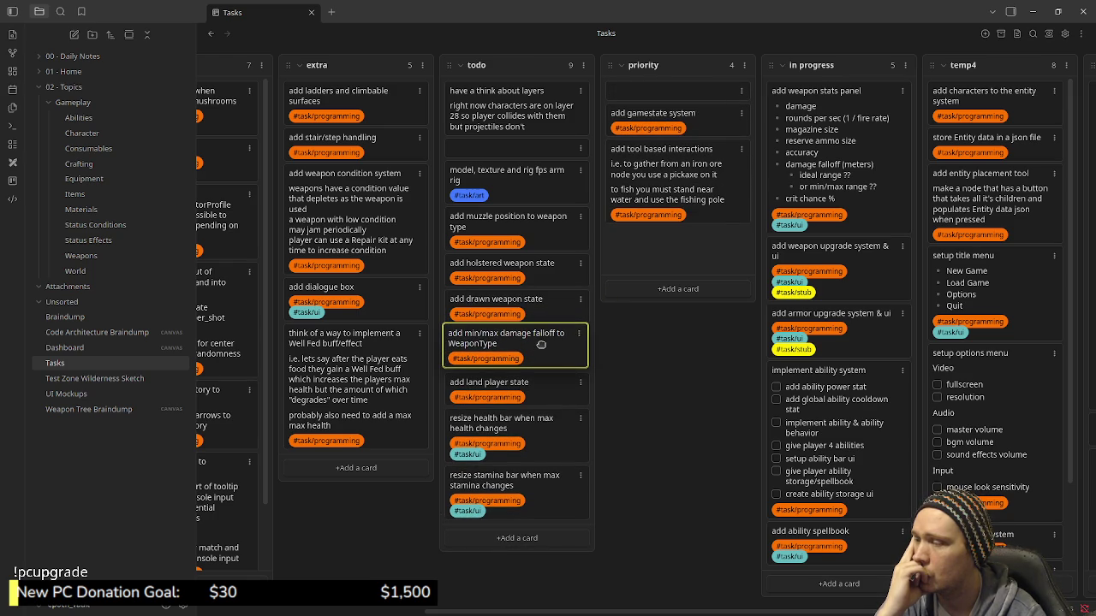
{"action": "left_click_drag", "start_coordinate": [541, 344], "coordinate": [380, 289]}
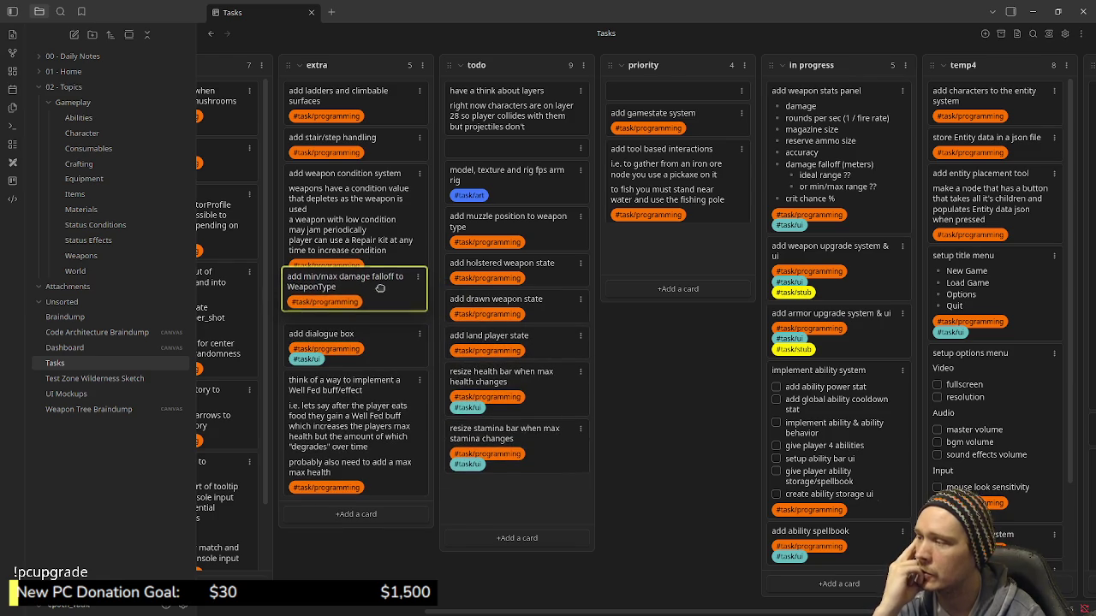
{"action": "left_click_drag", "start_coordinate": [380, 288], "coordinate": [402, 281]}
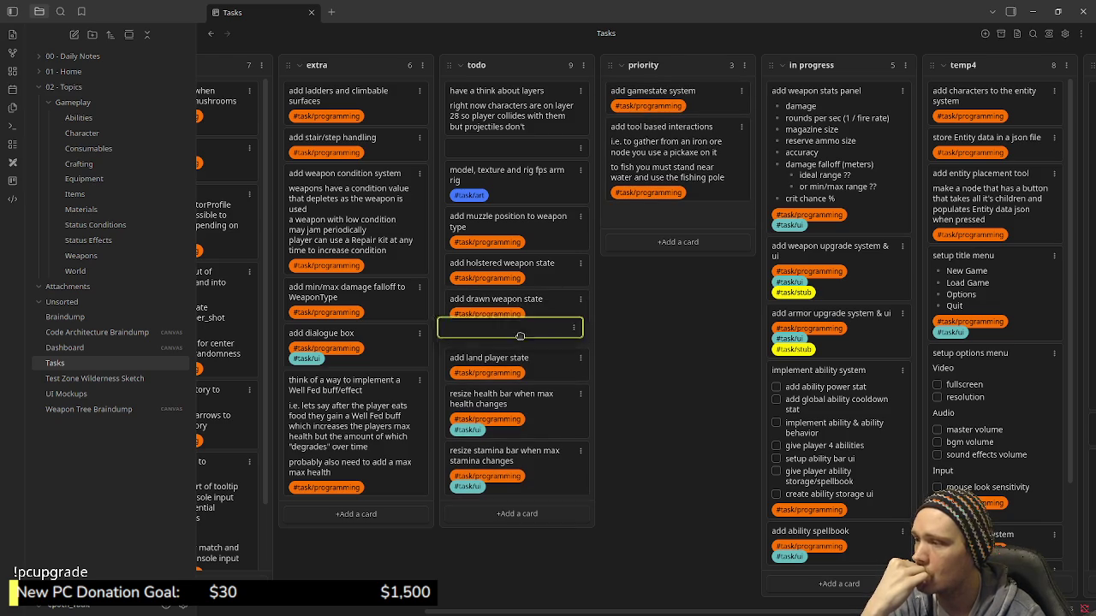
Move the empty card, add gamestate system and tool based interactions into todo.
{"action": "left_click_drag", "start_coordinate": [689, 96], "coordinate": [533, 336]}
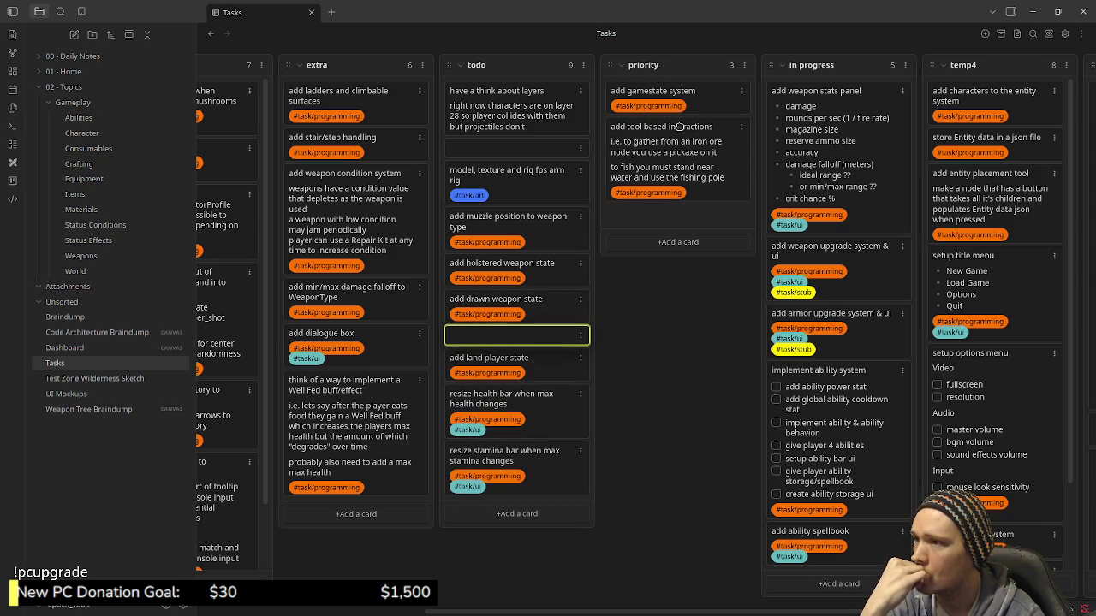
{"action": "mouse_move", "coordinate": [696, 94]}
{"action": "left_mouse_down"}
{"action": "mouse_move", "coordinate": [537, 368]}
{"action": "mouse_move", "coordinate": [534, 354]}
{"action": "left_mouse_up"}
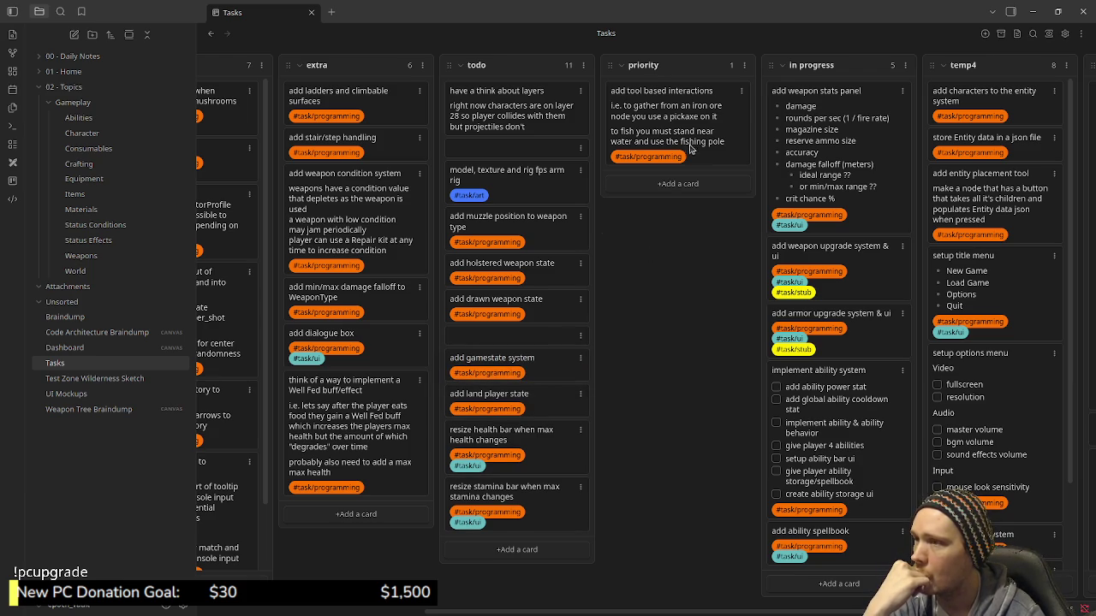
{"action": "left_click_drag", "start_coordinate": [694, 137], "coordinate": [536, 413]}
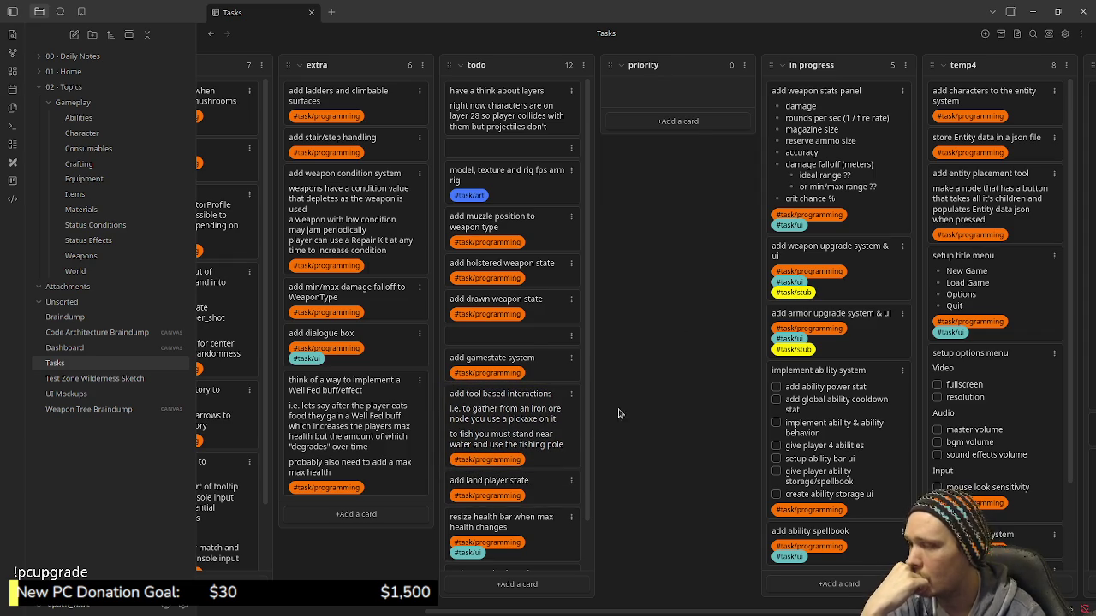
Add a blank card to the end of todo, drag it up the list, then delete it via its options menu.
{"action": "left_click", "coordinate": [522, 584]}
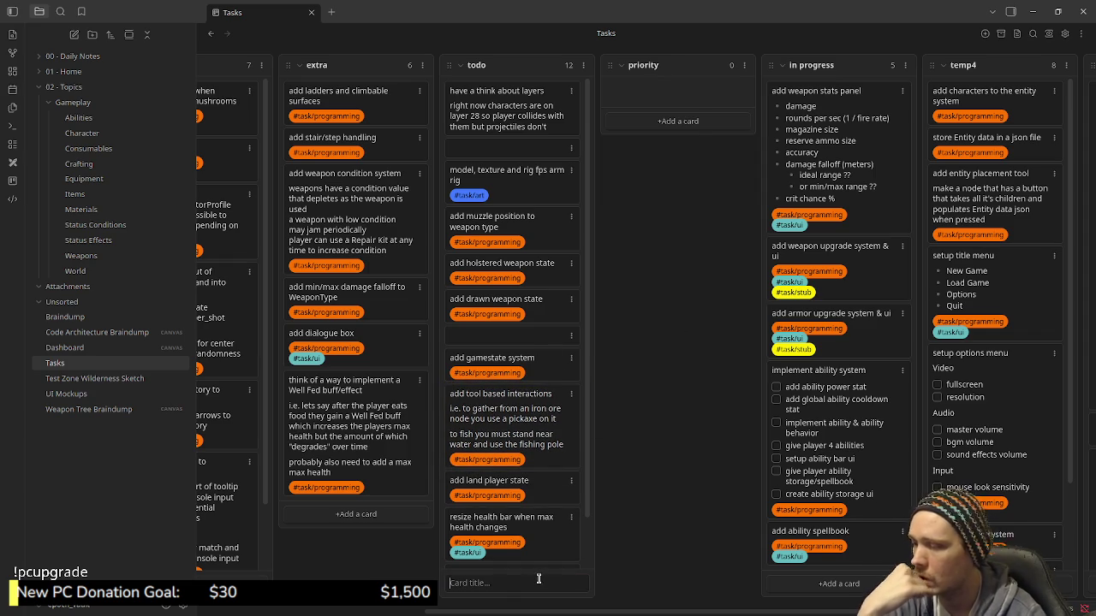
{"action": "key", "text": "Return"}
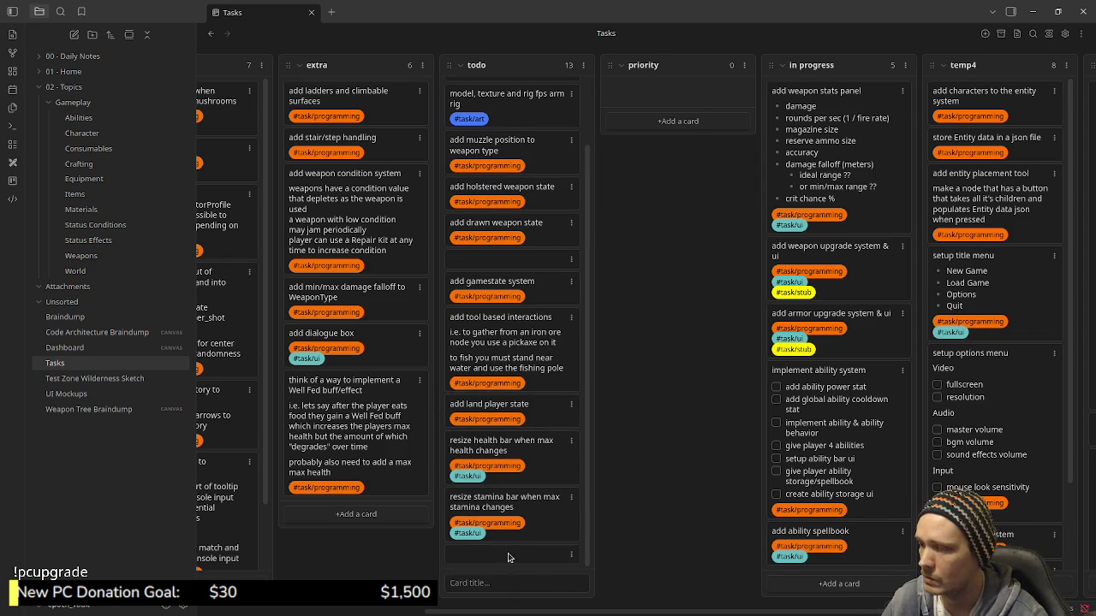
{"action": "left_click_drag", "start_coordinate": [509, 554], "coordinate": [514, 406]}
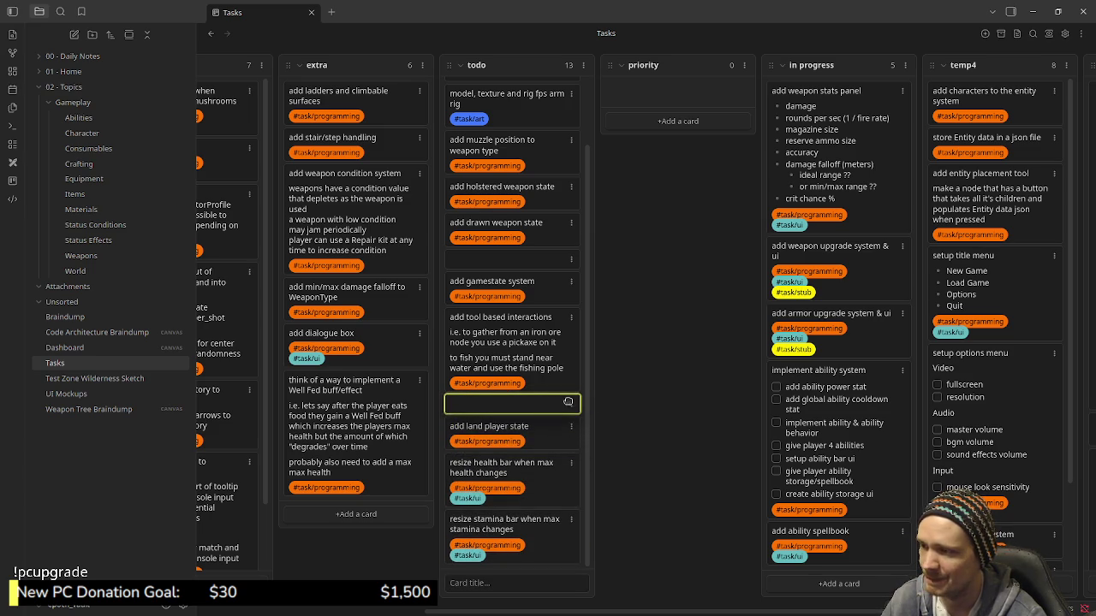
{"action": "left_click", "coordinate": [572, 406]}
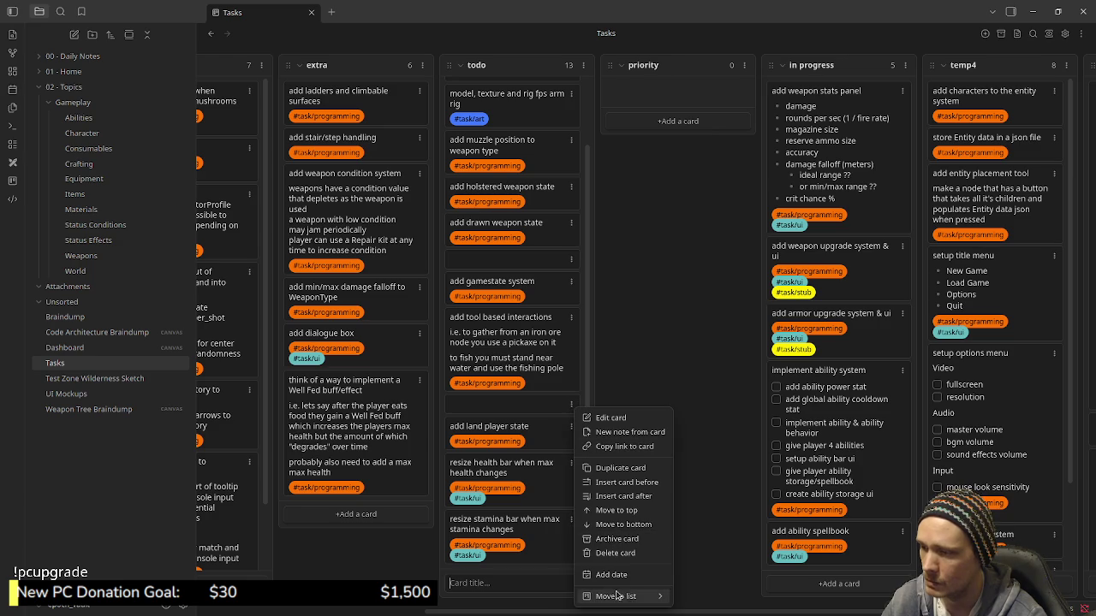
{"action": "left_click", "coordinate": [615, 553]}
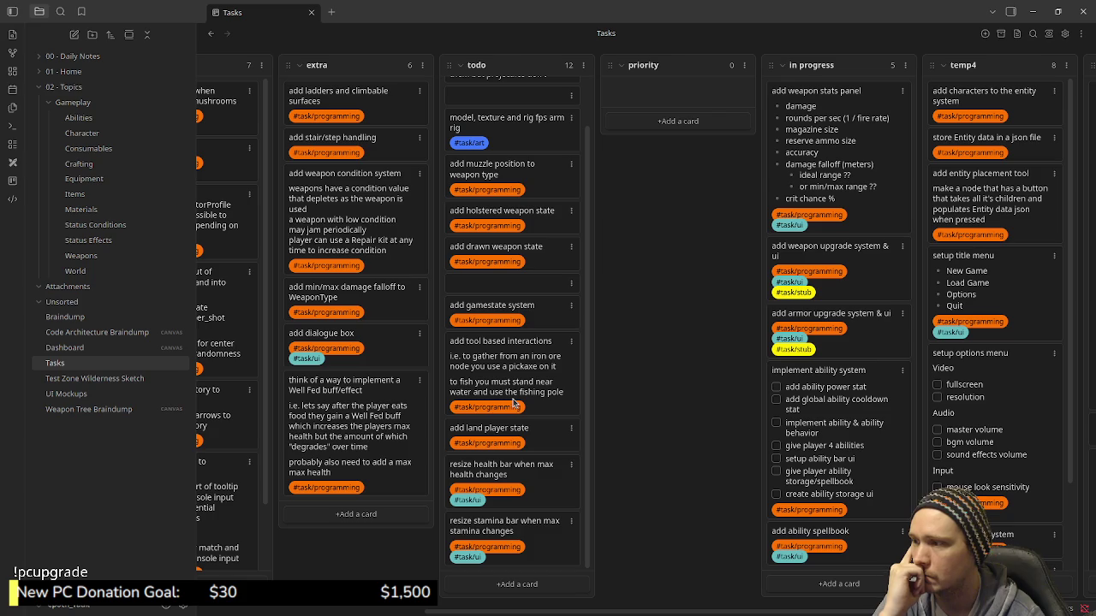
{"action": "scroll", "coordinate": [513, 403], "scroll_direction": "up", "scroll_amount": 1}
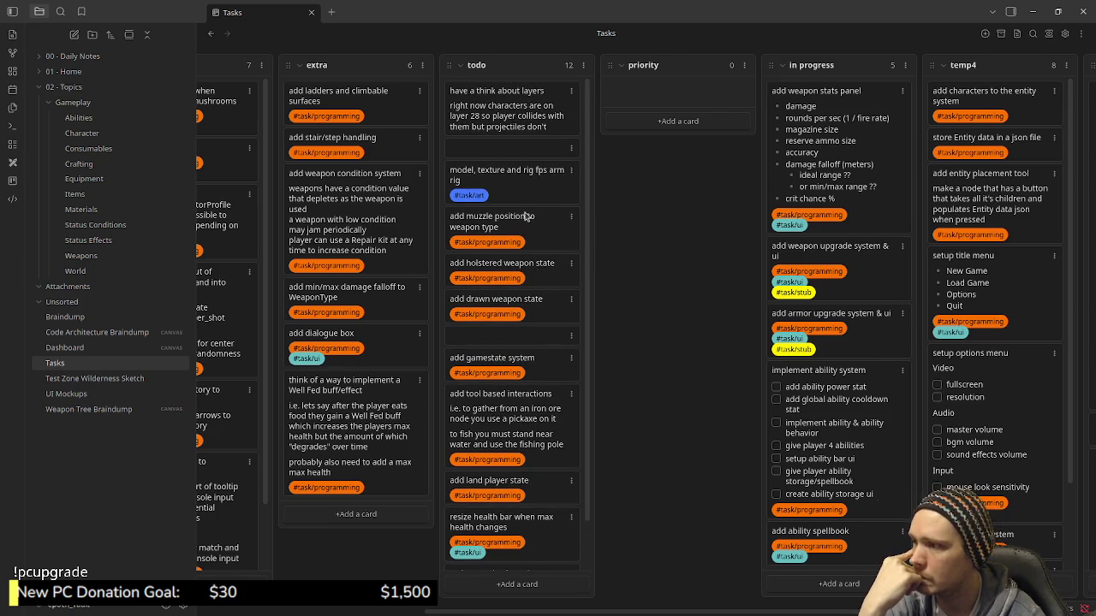
{"action": "scroll", "coordinate": [539, 408], "scroll_direction": "down", "scroll_amount": 2}
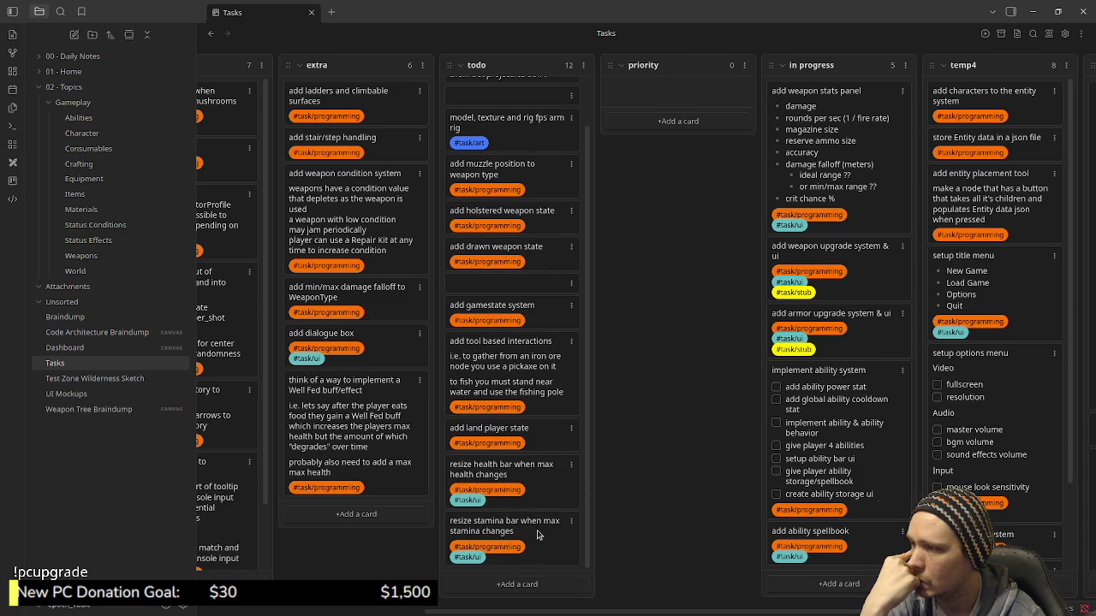
{"action": "scroll", "coordinate": [529, 490], "scroll_direction": "up", "scroll_amount": 2}
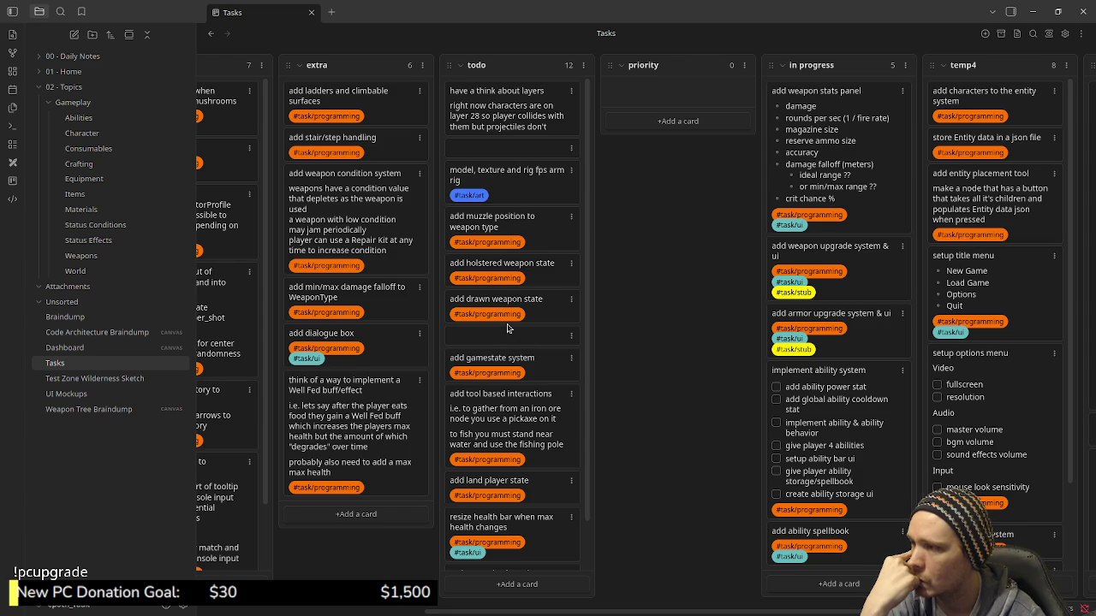
Drag tool based interactions, land player state, resize health bar and resize stamina bar from todo into priority.
{"action": "scroll", "coordinate": [507, 328], "scroll_direction": "down", "scroll_amount": 2}
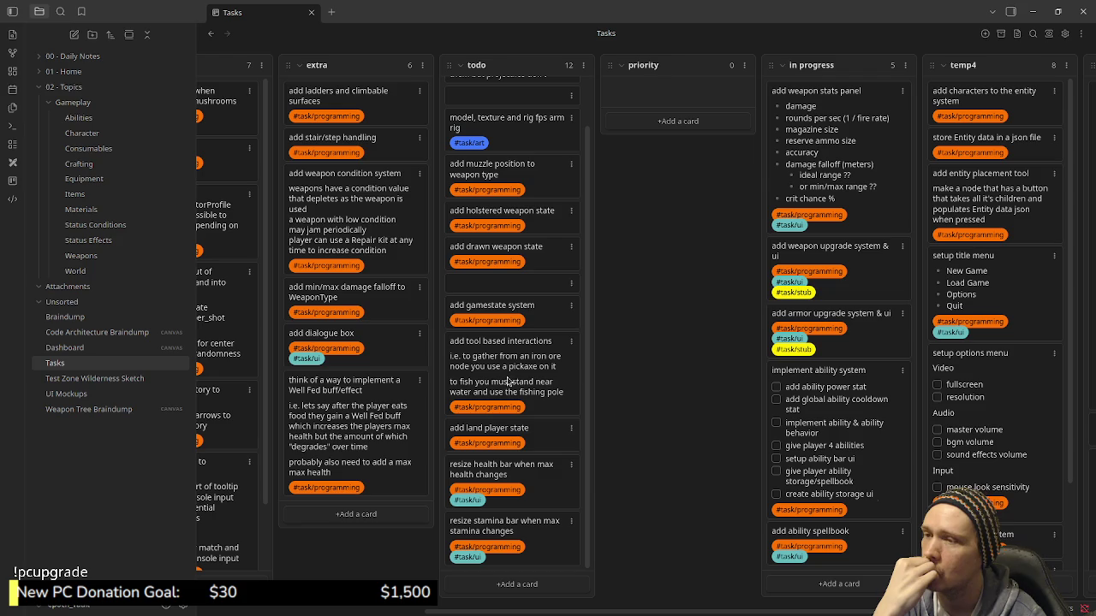
{"action": "mouse_move", "coordinate": [722, 611]}
{"action": "left_mouse_down"}
{"action": "mouse_move", "coordinate": [675, 611]}
{"action": "mouse_move", "coordinate": [698, 591]}
{"action": "left_mouse_up"}
{"action": "left_click_drag", "start_coordinate": [525, 381], "coordinate": [672, 116]}
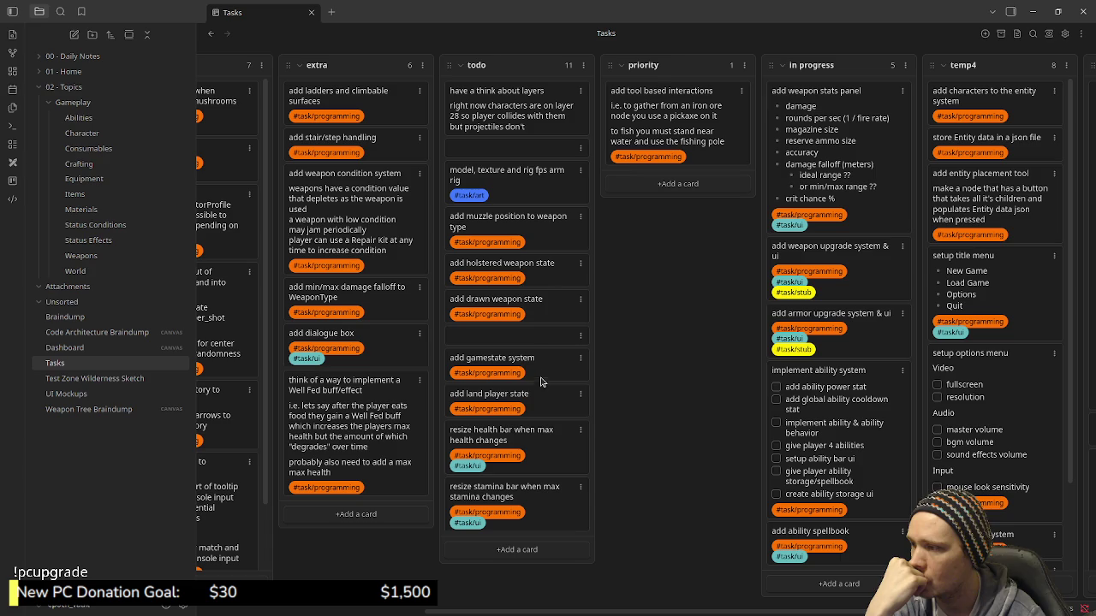
{"action": "left_click_drag", "start_coordinate": [538, 408], "coordinate": [690, 189]}
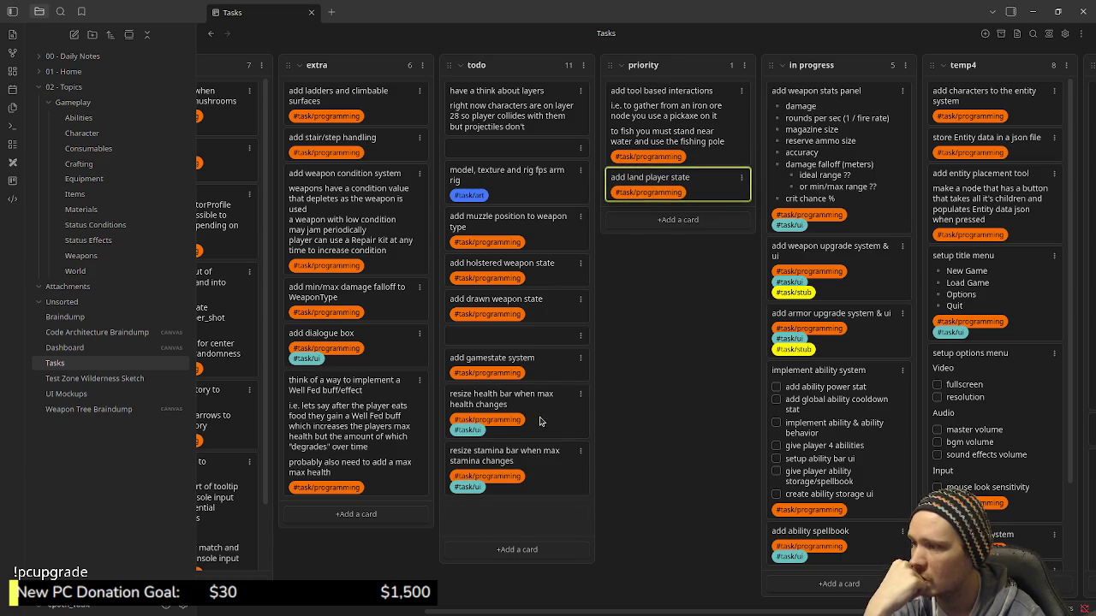
{"action": "left_click_drag", "start_coordinate": [539, 411], "coordinate": [680, 227]}
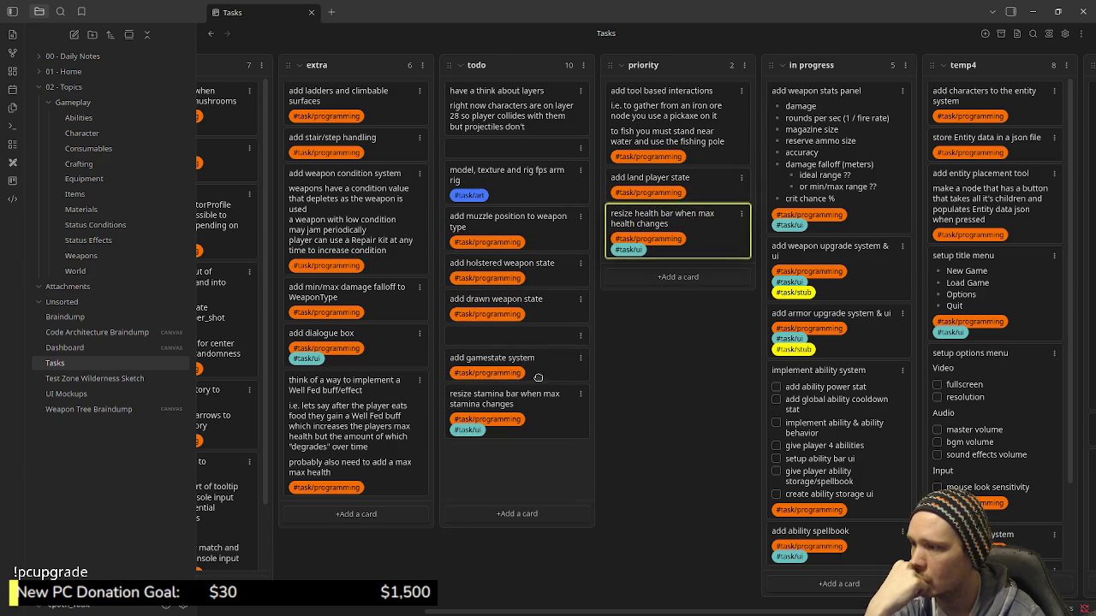
{"action": "left_click_drag", "start_coordinate": [548, 416], "coordinate": [696, 280]}
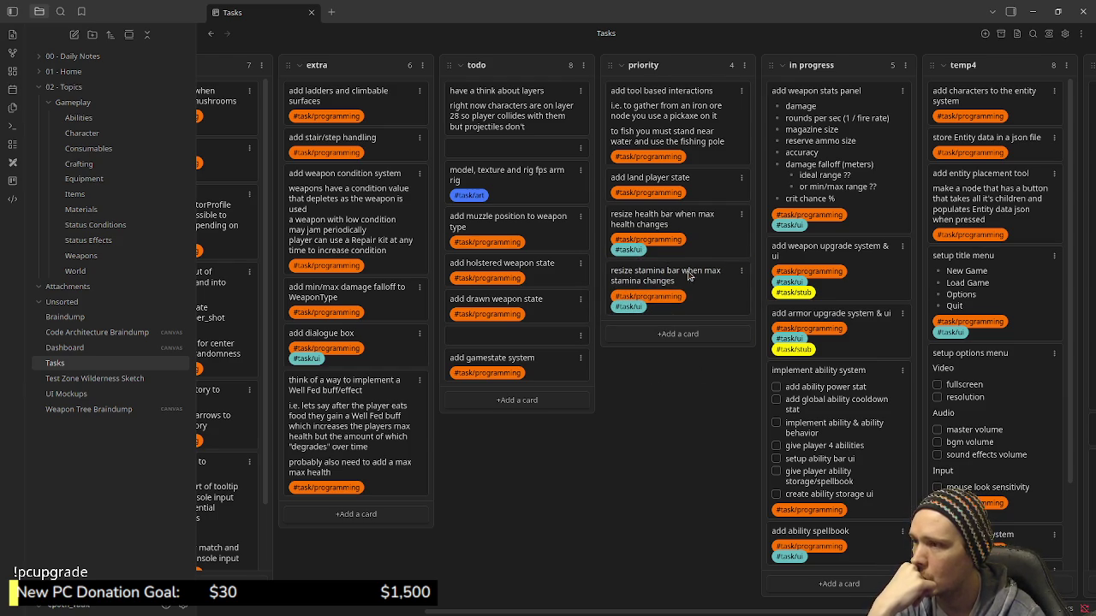
{"action": "left_click_drag", "start_coordinate": [703, 224], "coordinate": [695, 224]}
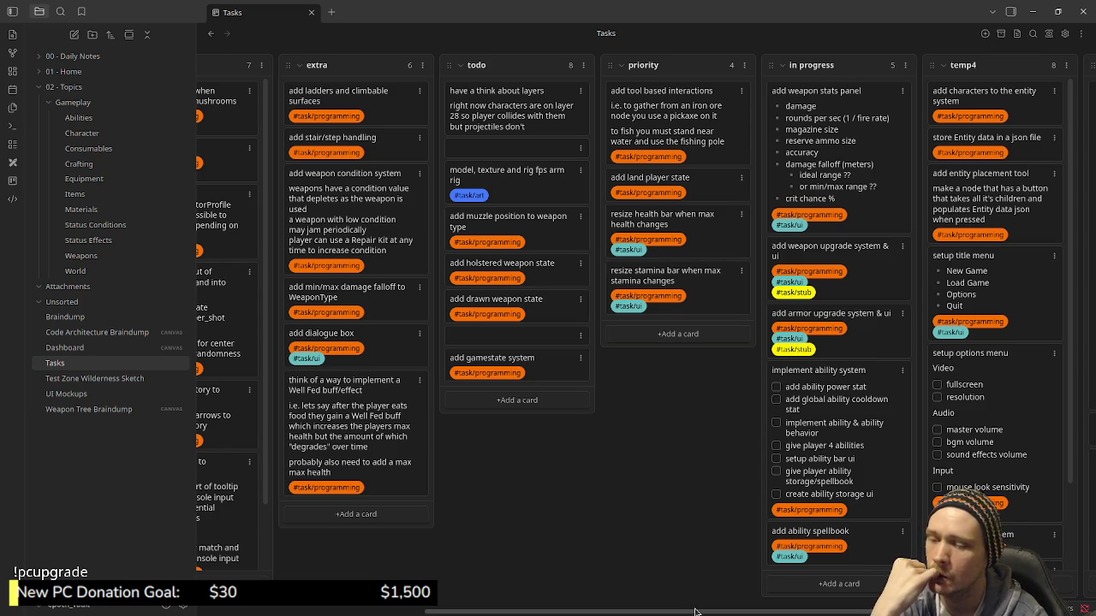
{"action": "left_click_drag", "start_coordinate": [697, 613], "coordinate": [721, 612]}
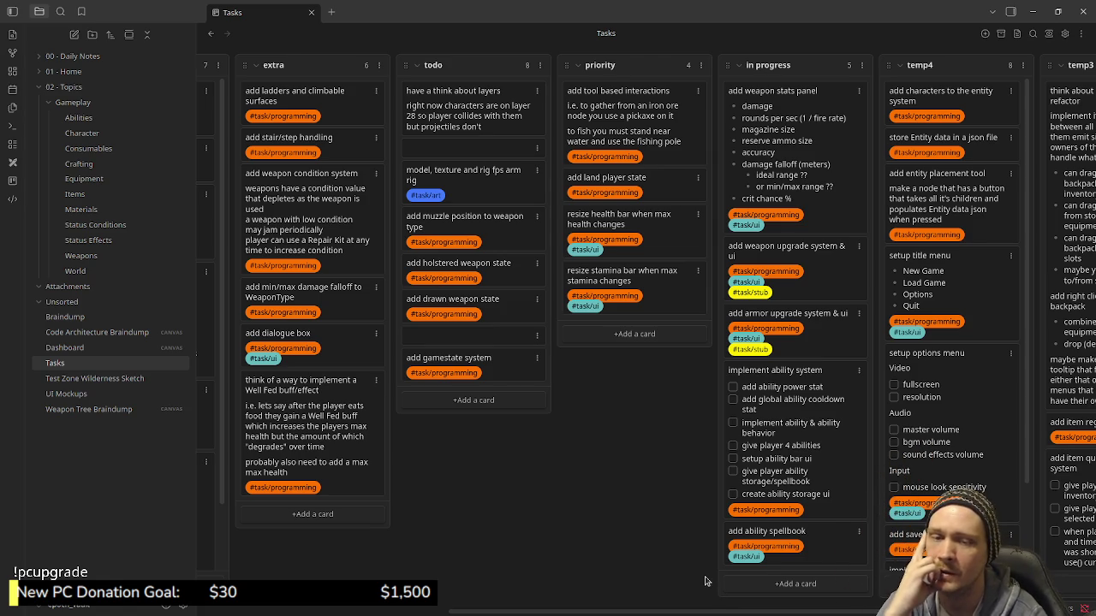
{"action": "mouse_move", "coordinate": [647, 613]}
{"action": "left_mouse_down"}
{"action": "mouse_move", "coordinate": [750, 613]}
{"action": "mouse_move", "coordinate": [726, 613]}
{"action": "left_mouse_up"}
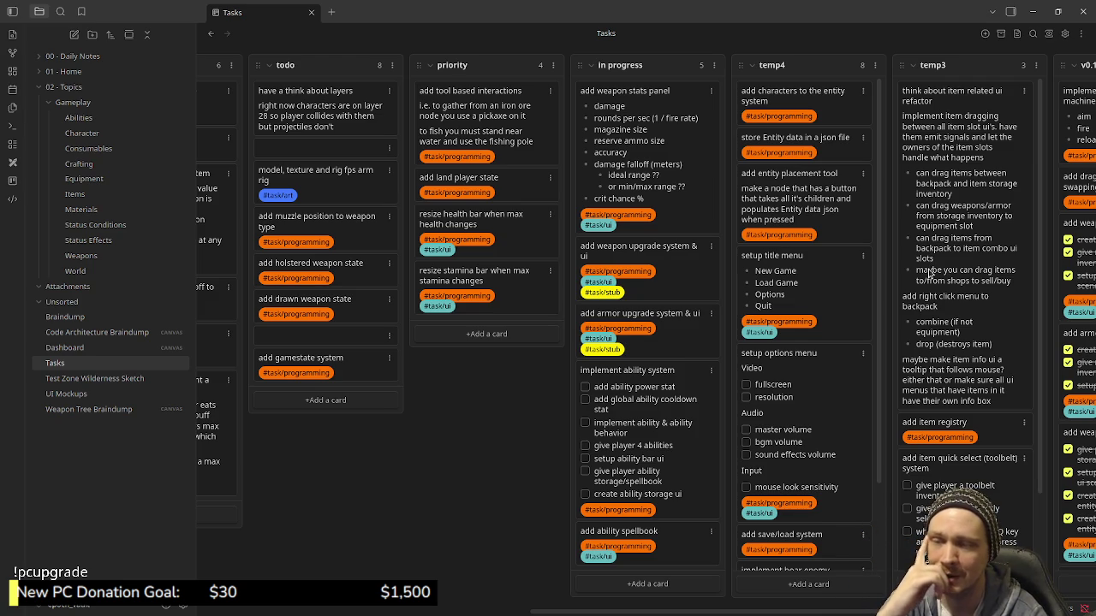
{"action": "mouse_move", "coordinate": [800, 614]}
{"action": "left_mouse_down"}
{"action": "mouse_move", "coordinate": [850, 614]}
{"action": "mouse_move", "coordinate": [808, 610]}
{"action": "left_mouse_up"}
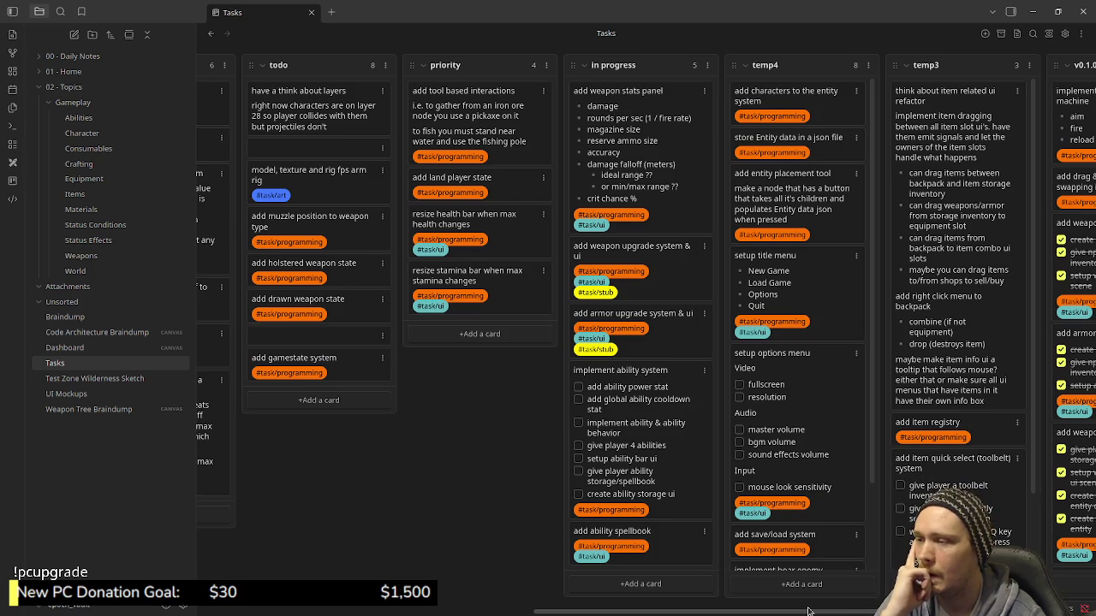
{"action": "left_click_drag", "start_coordinate": [808, 611], "coordinate": [817, 608]}
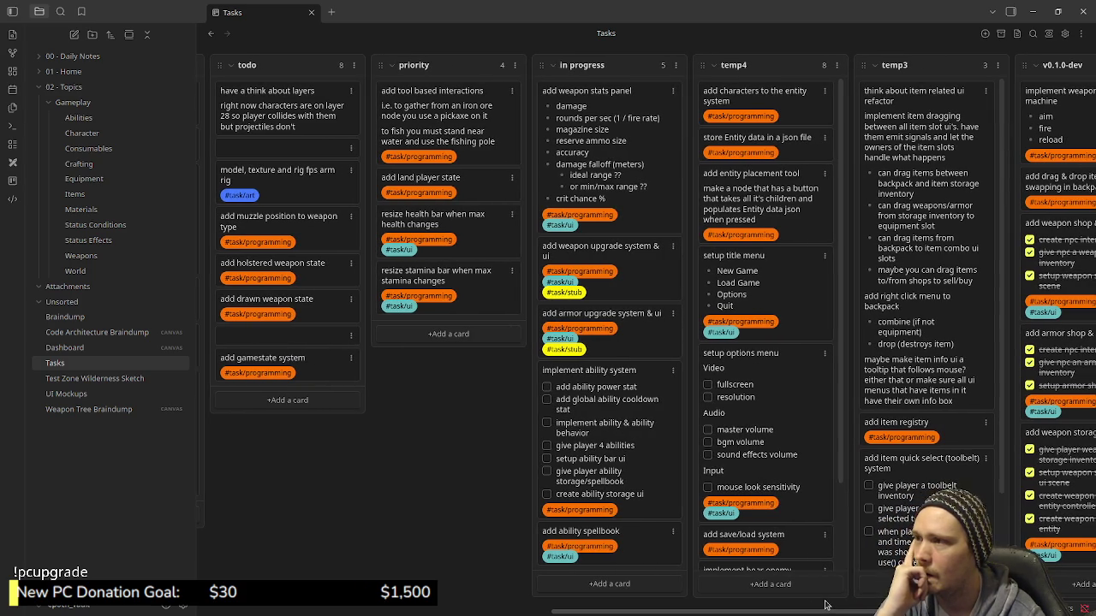
{"action": "left_click_drag", "start_coordinate": [817, 609], "coordinate": [758, 607]}
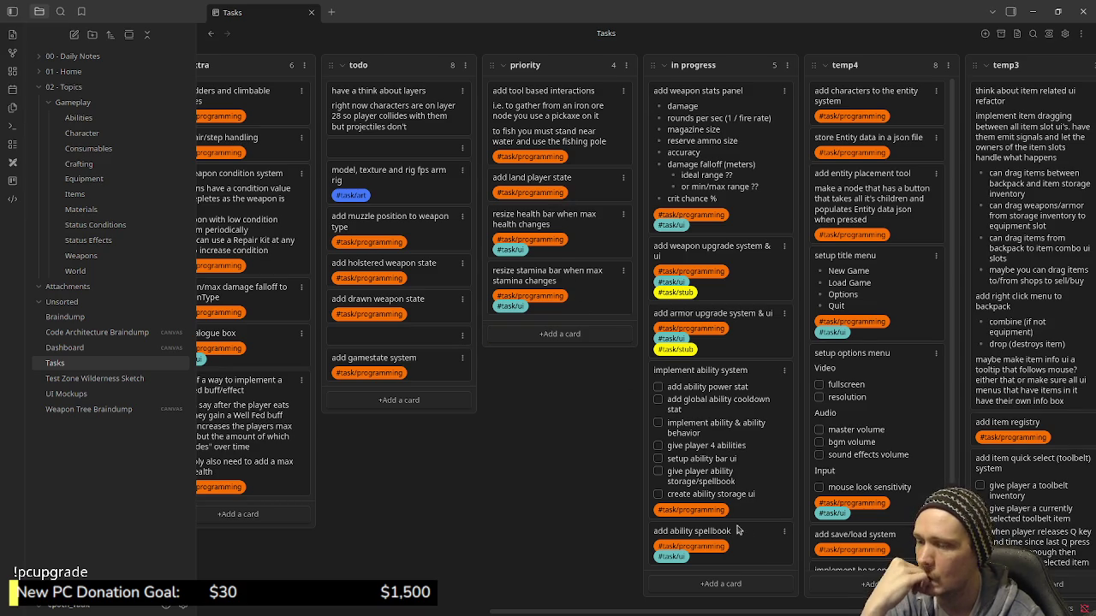
{"action": "left_click_drag", "start_coordinate": [762, 546], "coordinate": [585, 115]}
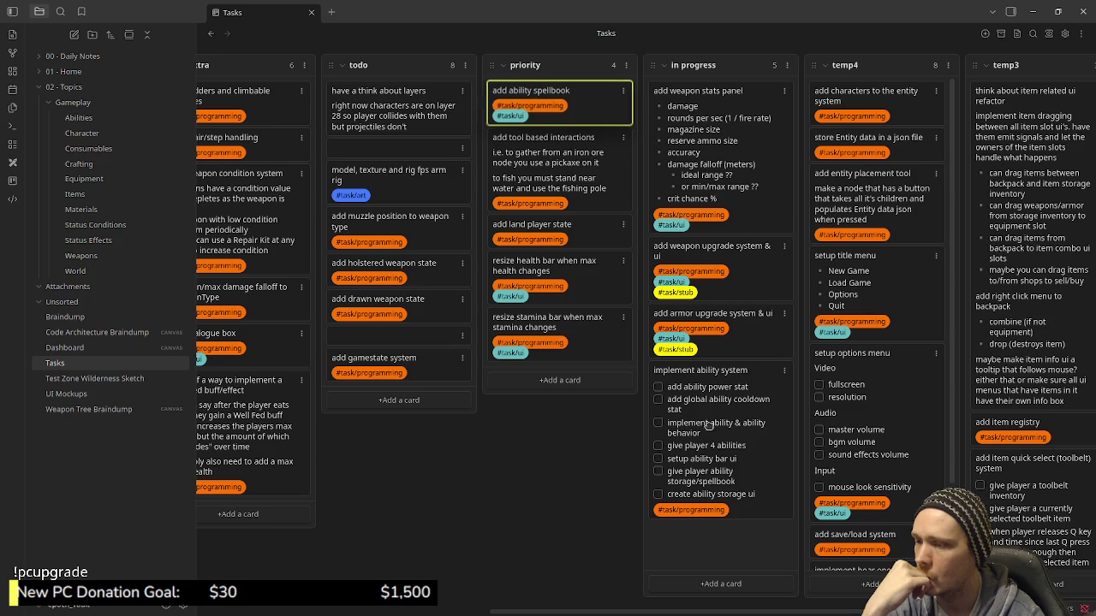
Drag implement ability system, the armor and weapon upgrade system cards, and add weapon stats panel into priority.
{"action": "left_click_drag", "start_coordinate": [677, 426], "coordinate": [637, 250]}
{"action": "left_click_drag", "start_coordinate": [756, 343], "coordinate": [616, 111]}
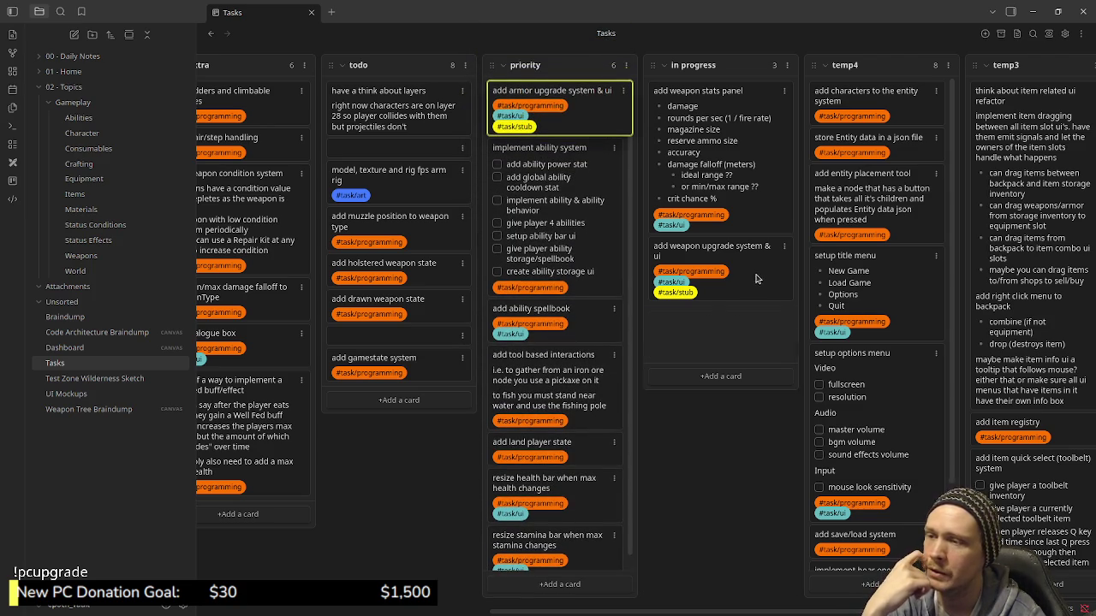
{"action": "left_click_drag", "start_coordinate": [754, 285], "coordinate": [572, 94]}
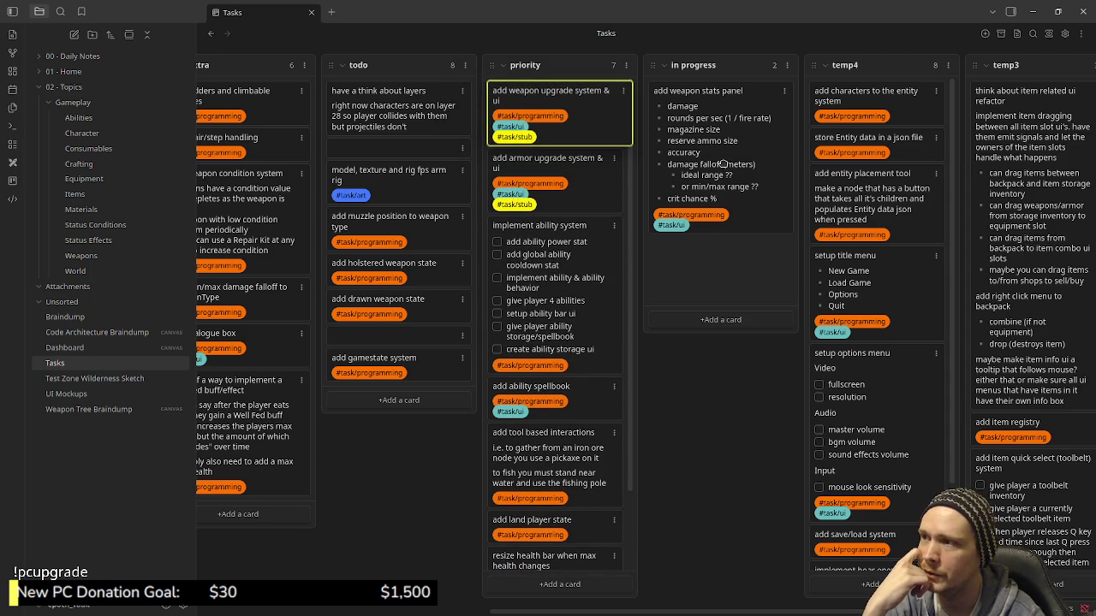
{"action": "mouse_move", "coordinate": [724, 162]}
{"action": "left_mouse_down"}
{"action": "mouse_move", "coordinate": [622, 203]}
{"action": "mouse_move", "coordinate": [634, 288]}
{"action": "left_mouse_up"}
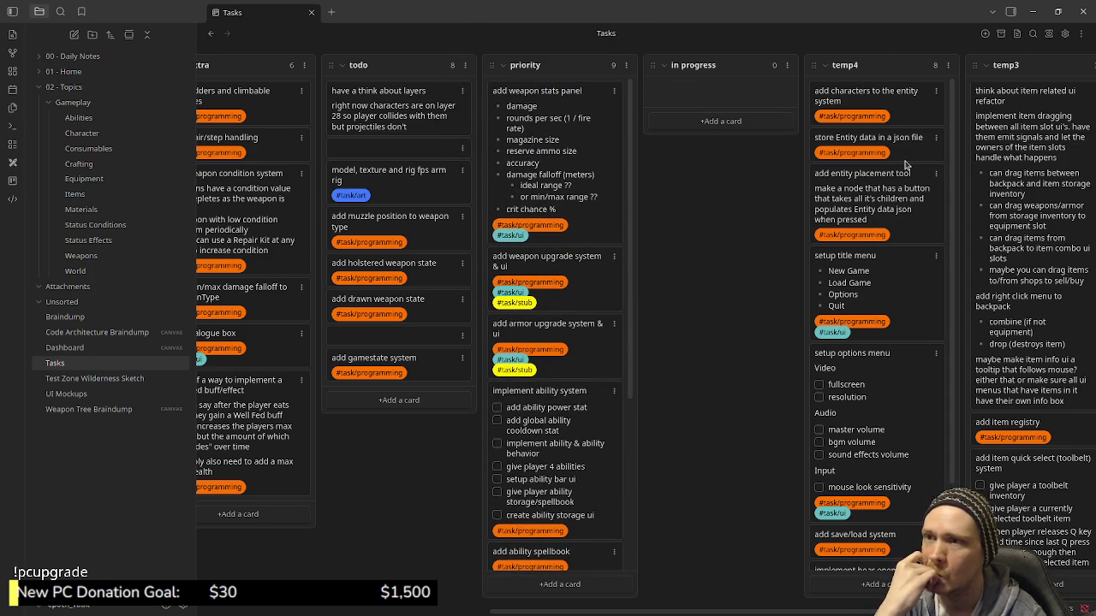
{"action": "scroll", "coordinate": [906, 262], "scroll_direction": "down", "scroll_amount": 1}
{"action": "scroll", "coordinate": [870, 428], "scroll_direction": "down", "scroll_amount": 2}
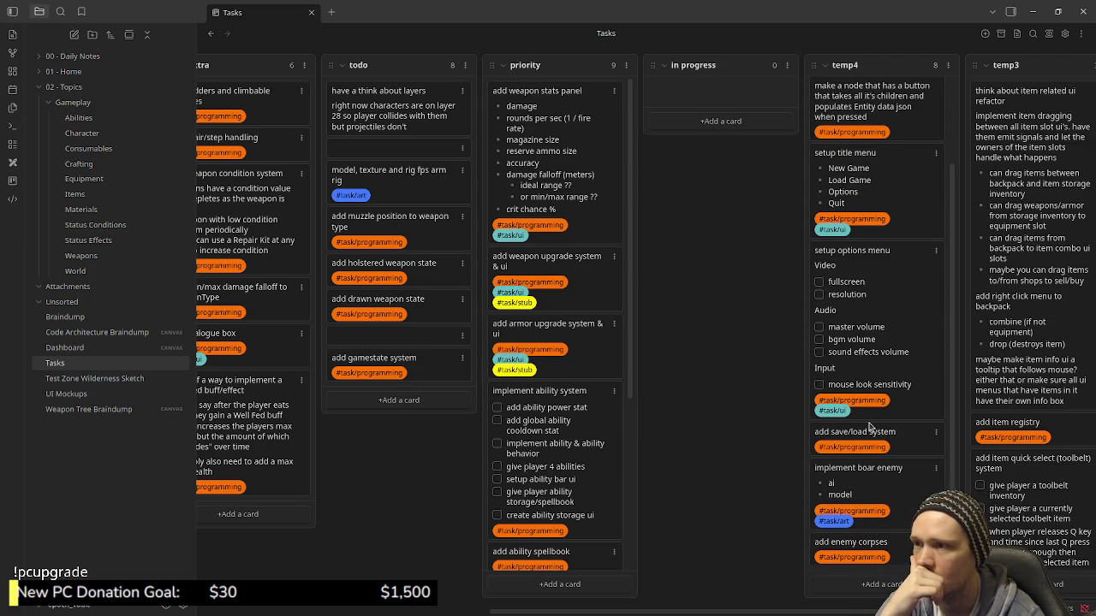
{"action": "scroll", "coordinate": [569, 355], "scroll_direction": "down", "scroll_amount": 3}
{"action": "scroll", "coordinate": [568, 353], "scroll_direction": "up", "scroll_amount": 1}
{"action": "scroll", "coordinate": [568, 352], "scroll_direction": "up", "scroll_amount": 2}
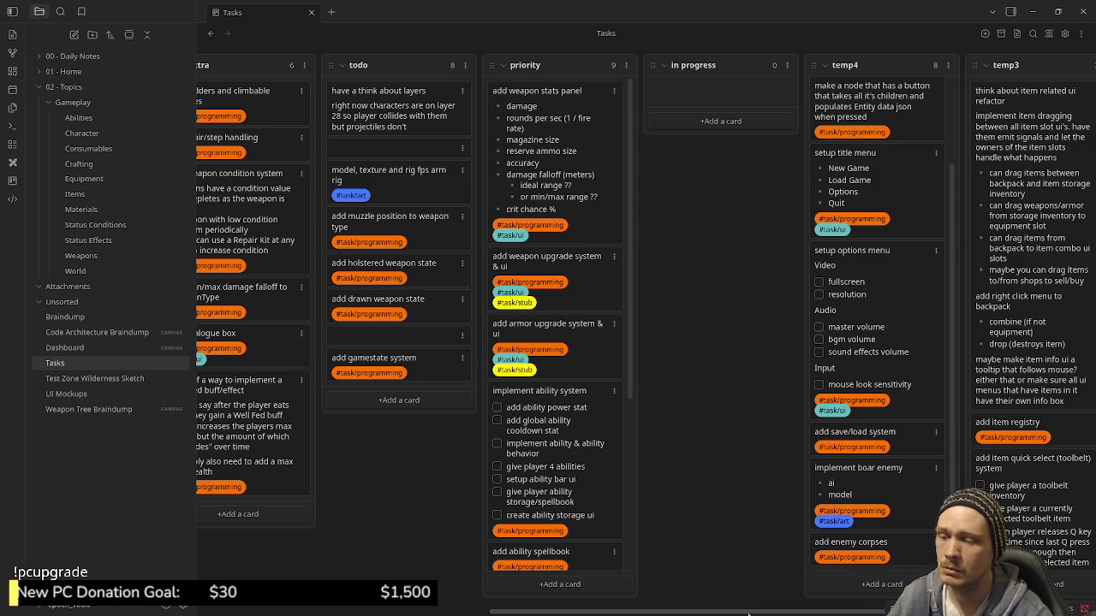
{"action": "scroll", "coordinate": [683, 612], "scroll_direction": "right", "scroll_amount": 2}
{"action": "scroll", "coordinate": [645, 335], "scroll_direction": "left", "scroll_amount": 1}
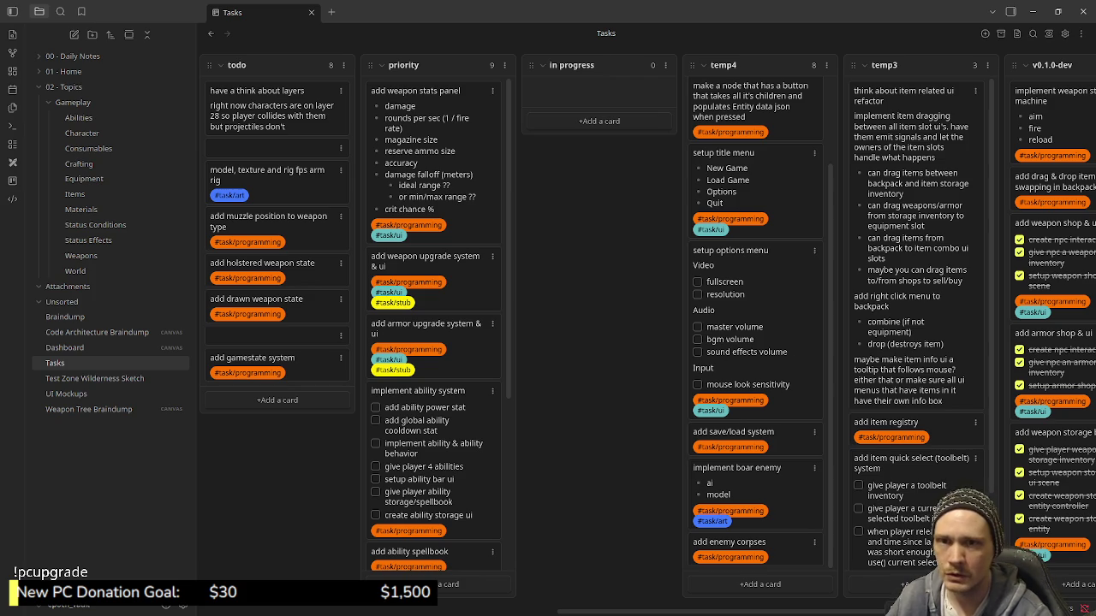
{"action": "key", "text": "alt+Tab"}
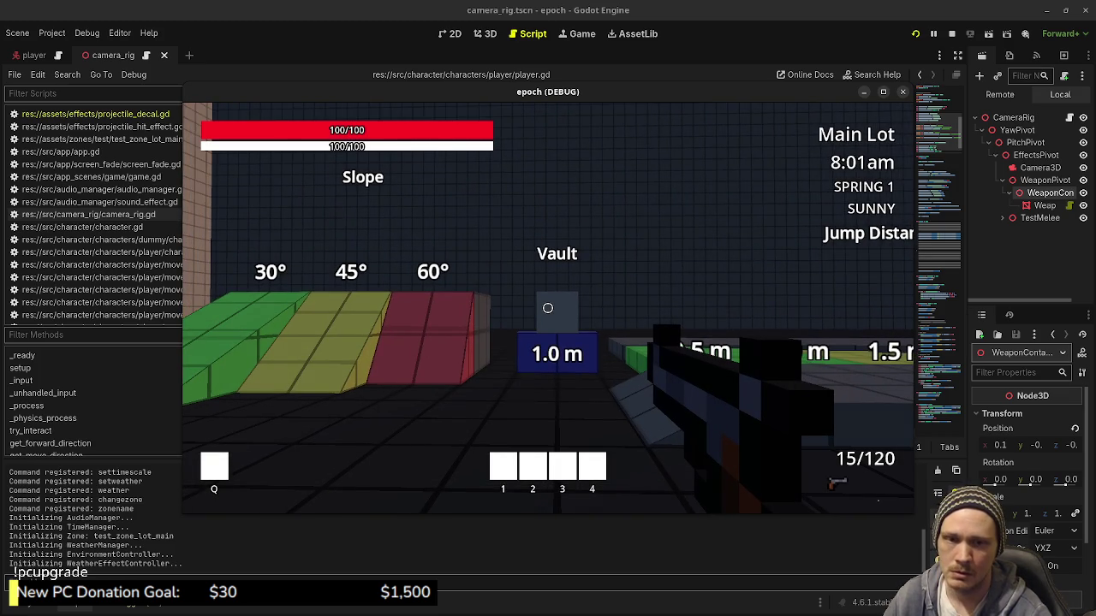
Take control of the running epoch game and pop it out of the embedded view into its own window.
{"action": "left_click", "coordinate": [542, 264]}
{"action": "key", "text": "w"}
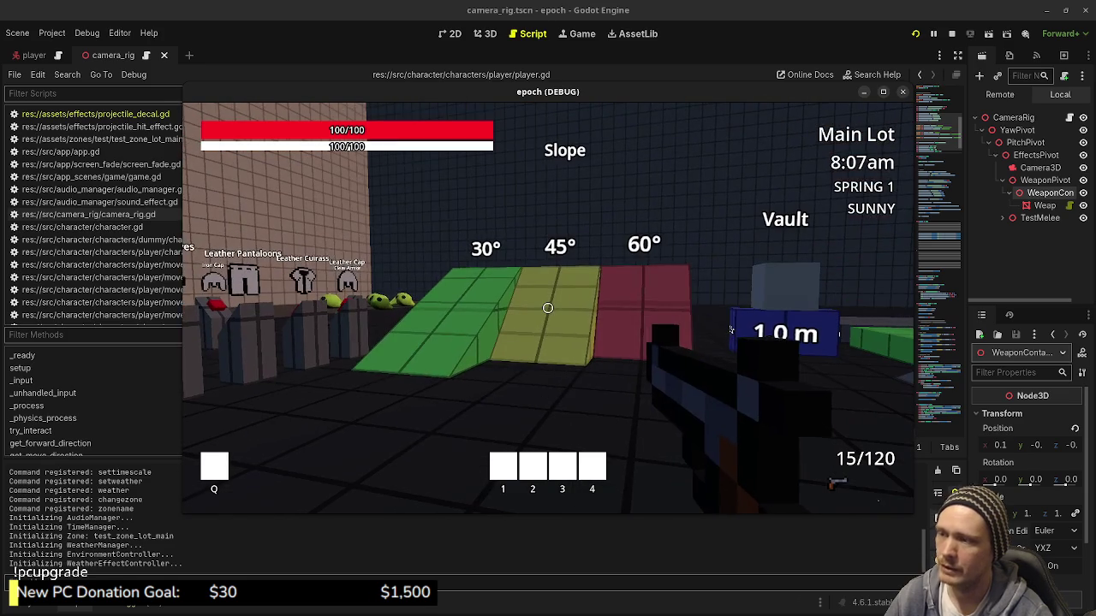
{"action": "left_click", "coordinate": [882, 91]}
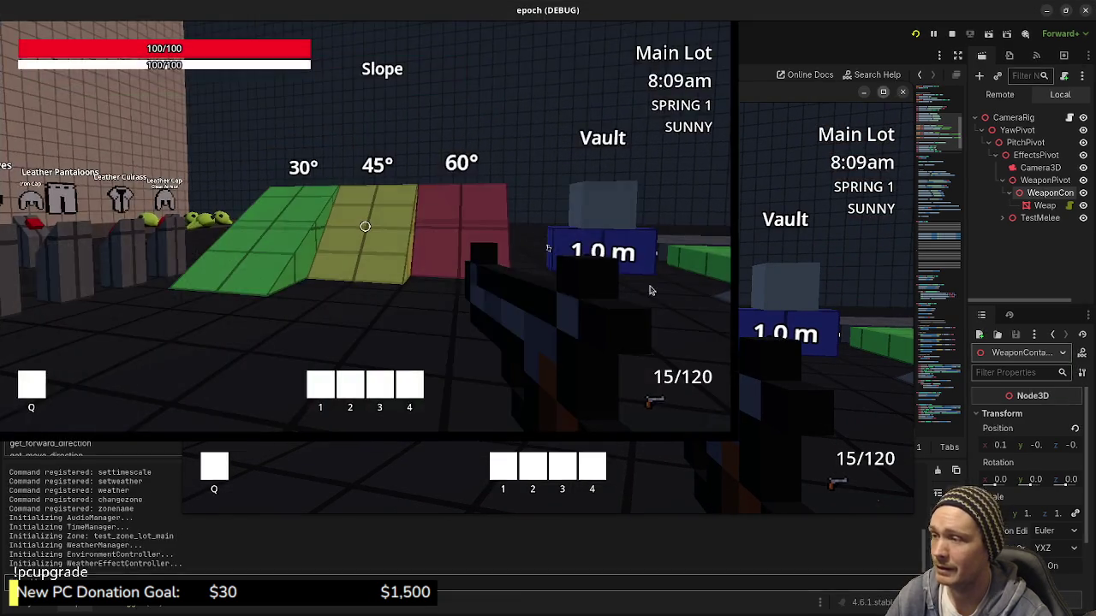
{"action": "left_click", "coordinate": [650, 290]}
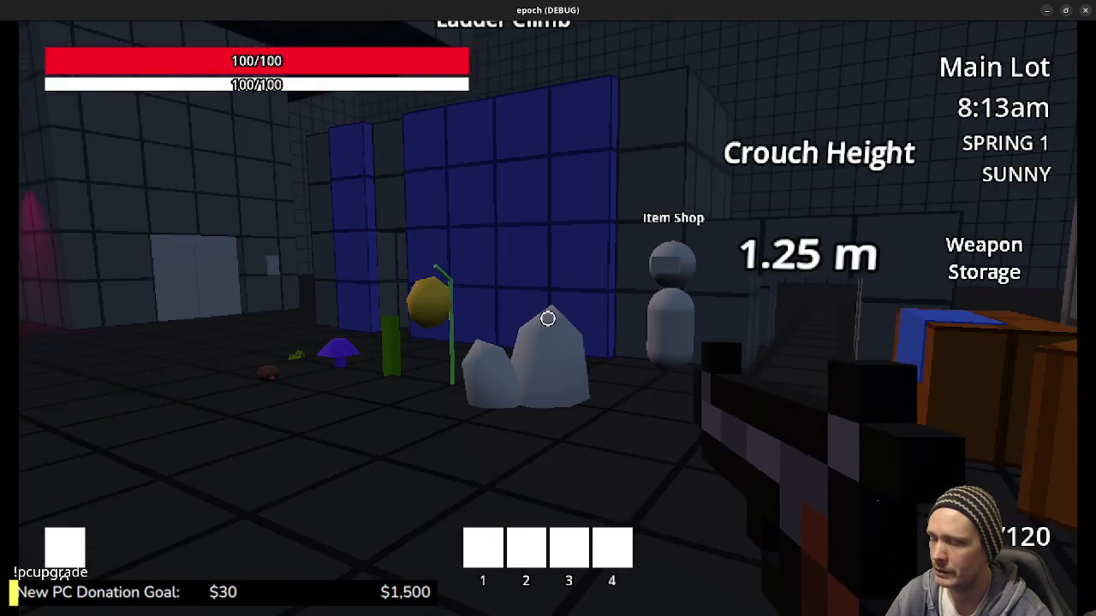
Harvest iron ore from the rocks, honey from the honey tree, and the herbs and mushrooms.
{"action": "key", "text": "w"}
{"action": "key", "text": "e"}
{"action": "key", "text": "e"}
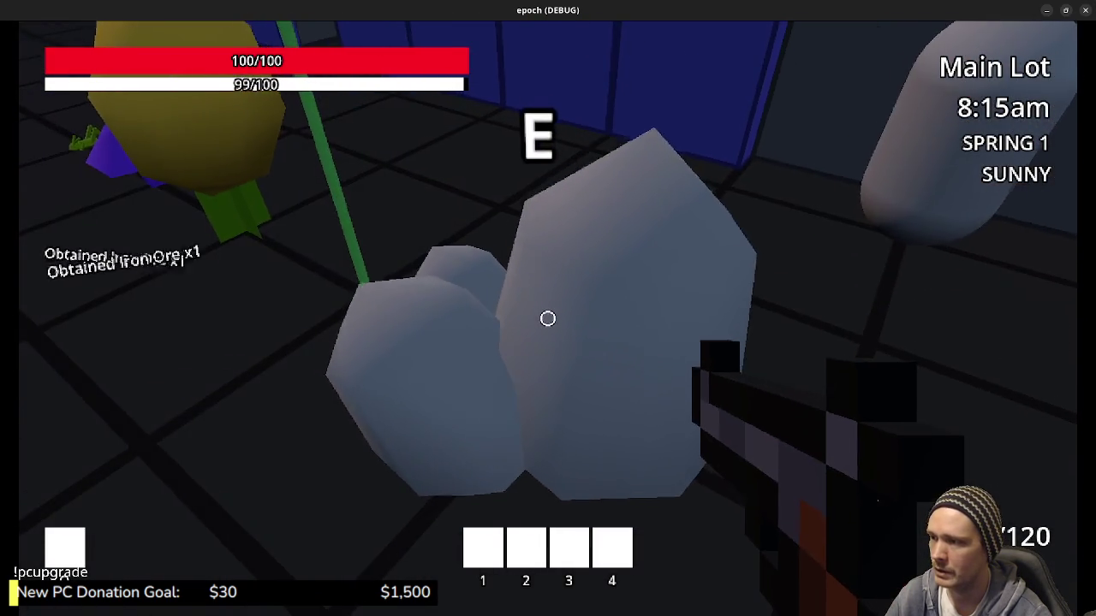
{"action": "key", "text": "e"}
{"action": "key", "text": "e"}
{"action": "key", "text": "e"}
{"action": "key", "text": "e"}
{"action": "key", "text": "e"}
{"action": "key", "text": "e"}
{"action": "key", "text": "e"}
{"action": "key", "text": "e"}
{"action": "key", "text": "e"}
{"action": "key", "text": "e"}
{"action": "key", "text": "e"}
{"action": "key", "text": "e"}
{"action": "key", "text": "e"}
{"action": "key", "text": "e"}
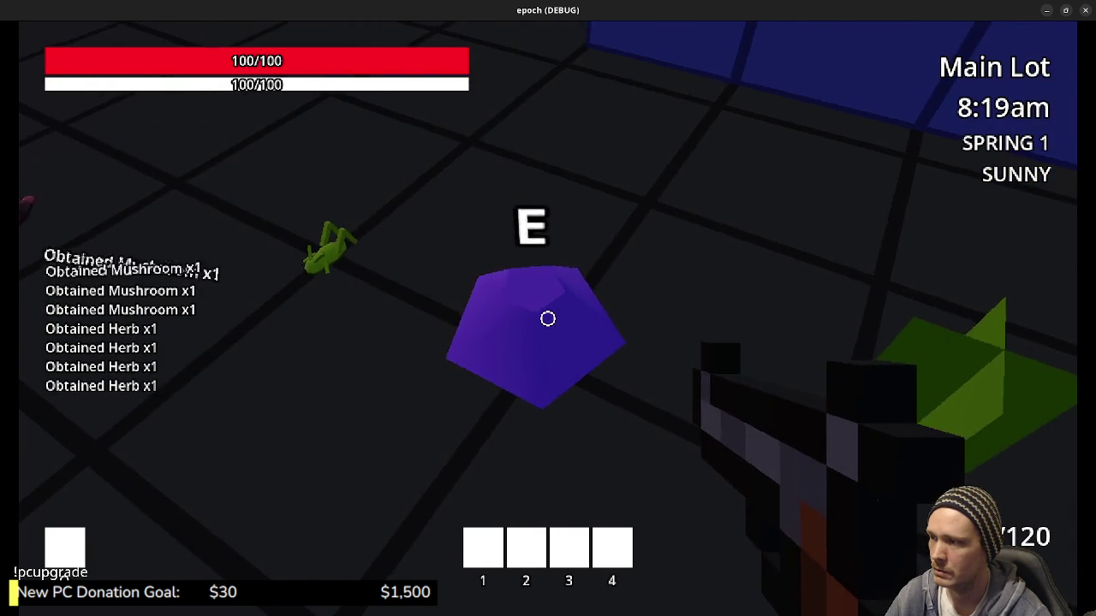
{"action": "key", "text": "e"}
{"action": "key", "text": "e"}
{"action": "key", "text": "e"}
Collect the insect, then move the herb below the mushroom, the insect to row two and honey to row three.
{"action": "key", "text": "Tab"}
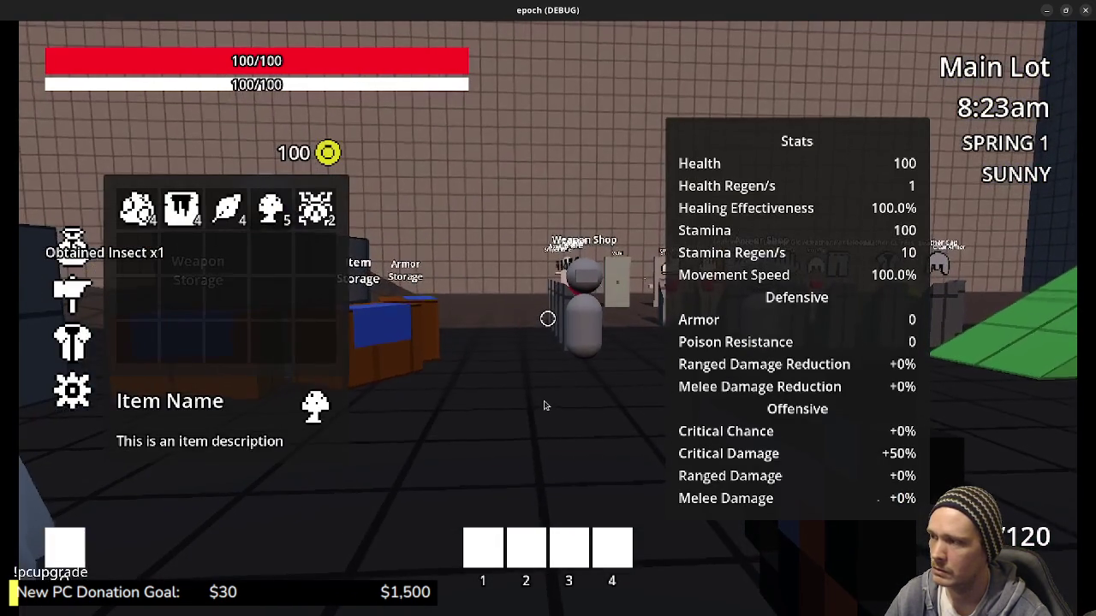
{"action": "left_click_drag", "start_coordinate": [226, 210], "coordinate": [272, 253]}
{"action": "left_click_drag", "start_coordinate": [316, 214], "coordinate": [227, 253]}
{"action": "left_click_drag", "start_coordinate": [181, 210], "coordinate": [181, 297]}
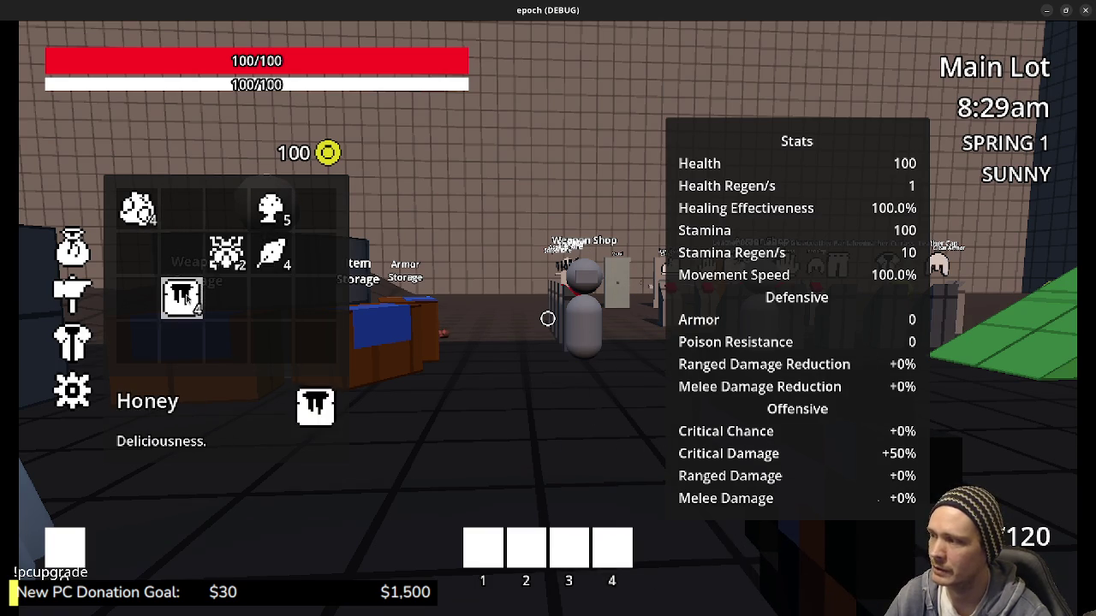
Craft two potions in the Combine panel, each from a herb and a mushroom.
{"action": "key", "text": "c"}
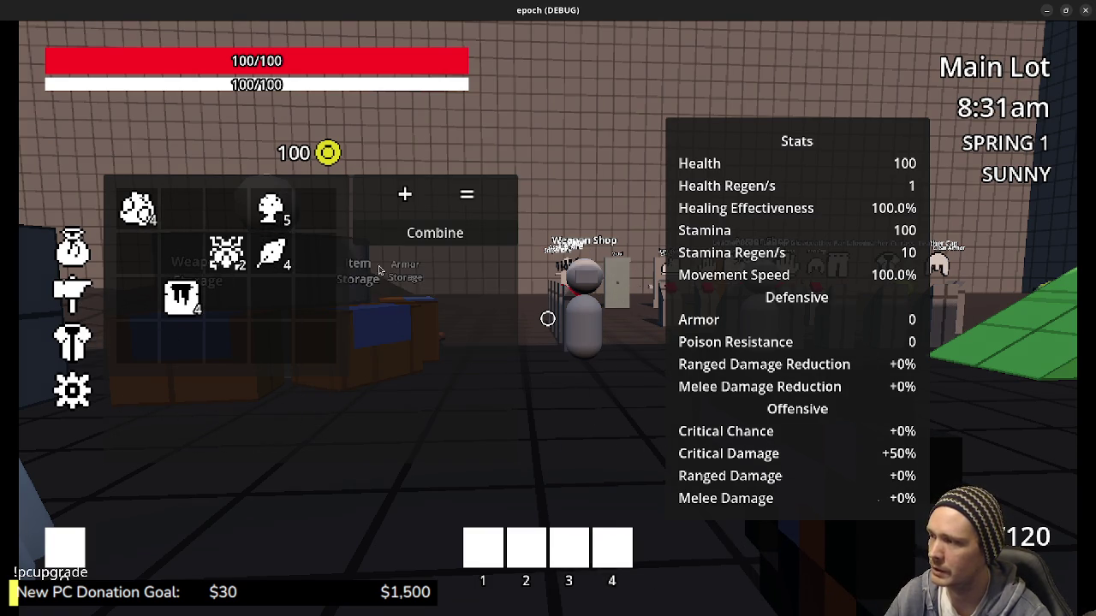
{"action": "left_click", "coordinate": [271, 253]}
{"action": "left_click", "coordinate": [270, 208]}
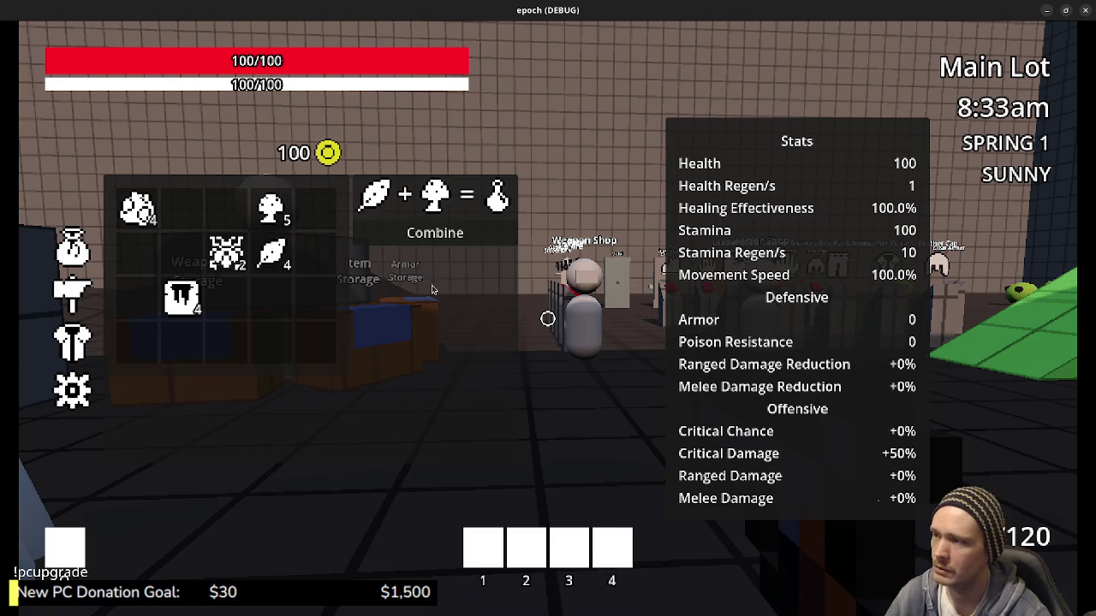
{"action": "left_click", "coordinate": [435, 233]}
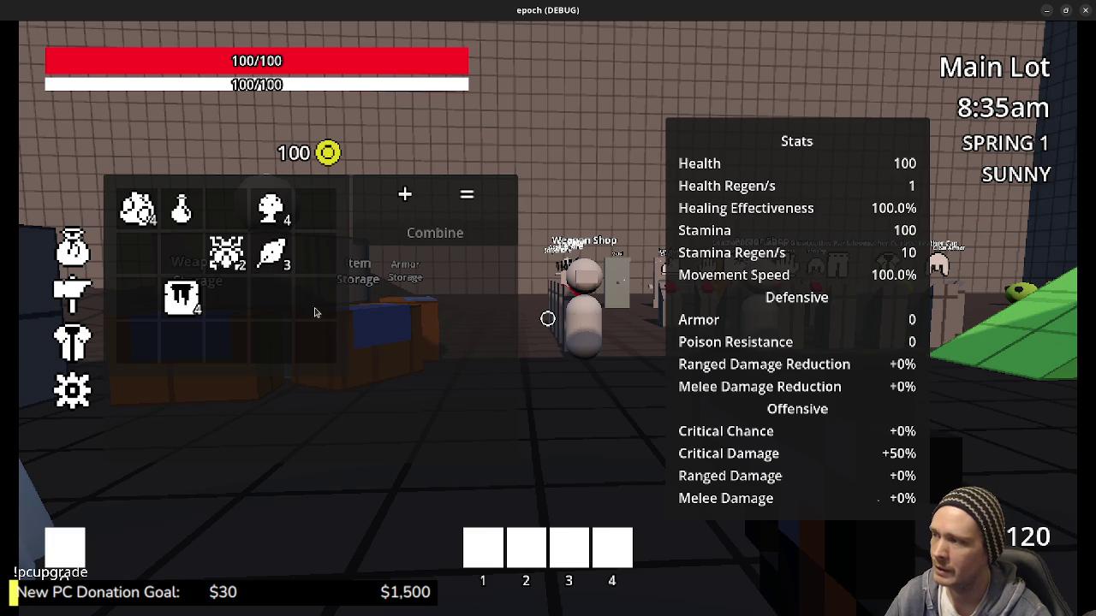
{"action": "left_click", "coordinate": [272, 253]}
{"action": "left_click", "coordinate": [271, 208]}
{"action": "left_click", "coordinate": [435, 232]}
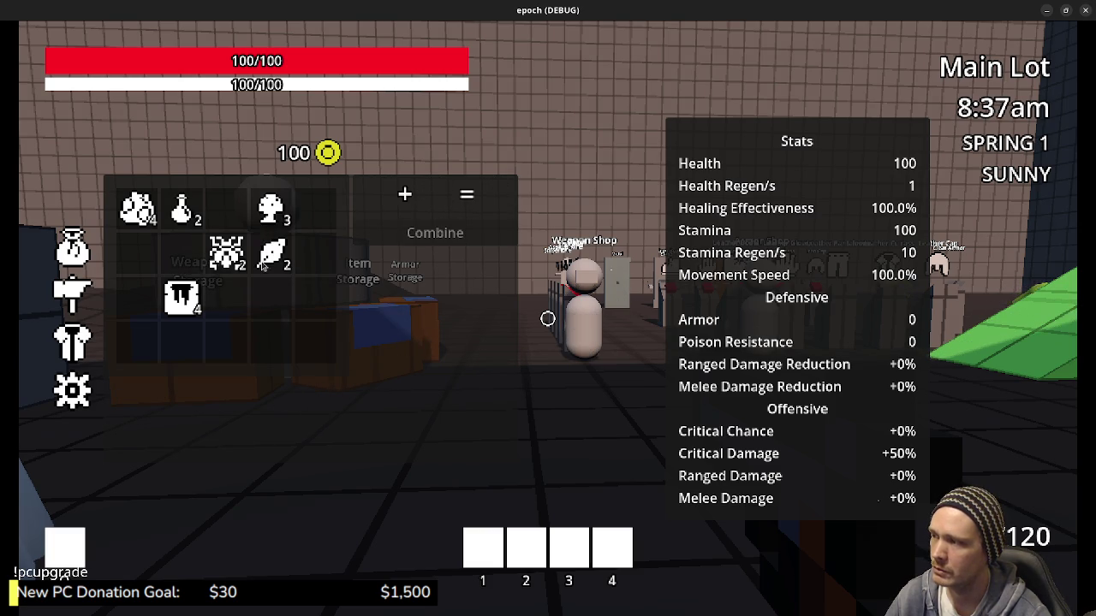
Combine a potion with honey into a new item, then close the inventory.
{"action": "left_click", "coordinate": [181, 208]}
{"action": "left_click", "coordinate": [181, 296]}
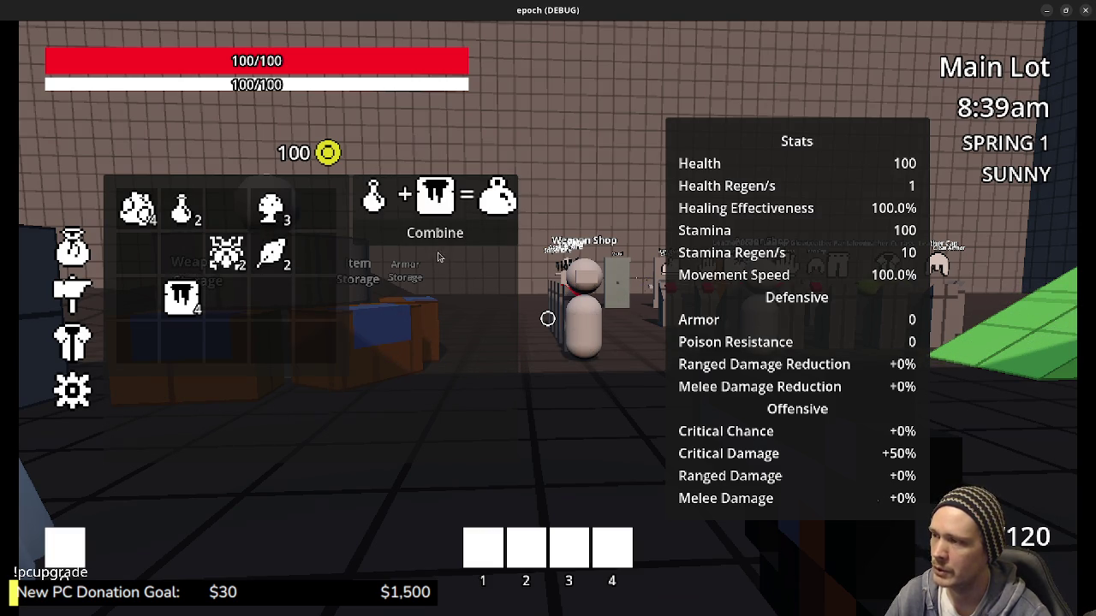
{"action": "left_click", "coordinate": [435, 233]}
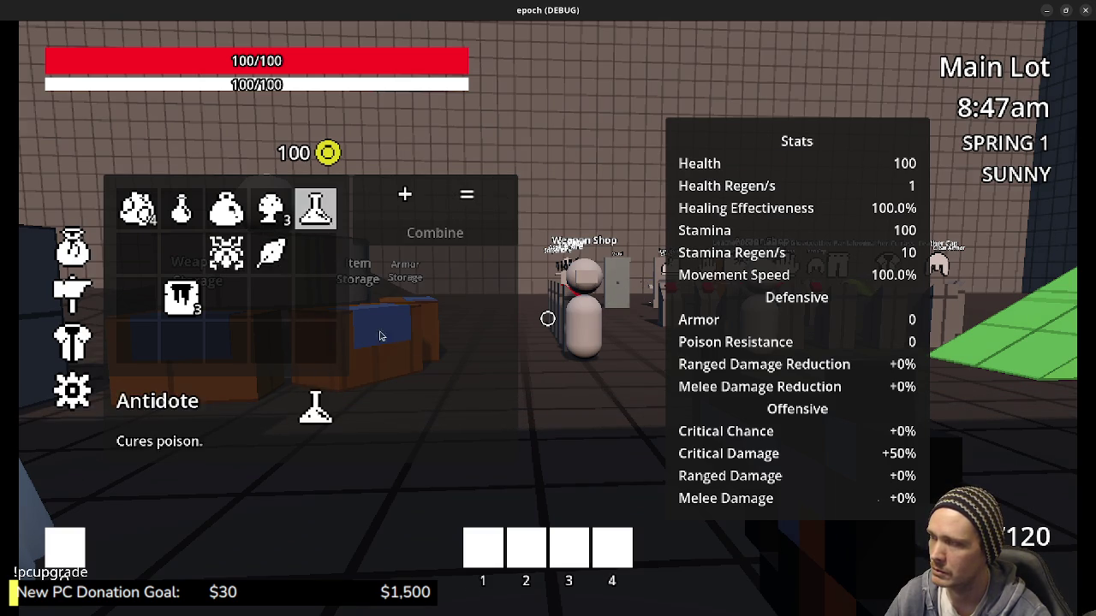
{"action": "key", "text": "Tab"}
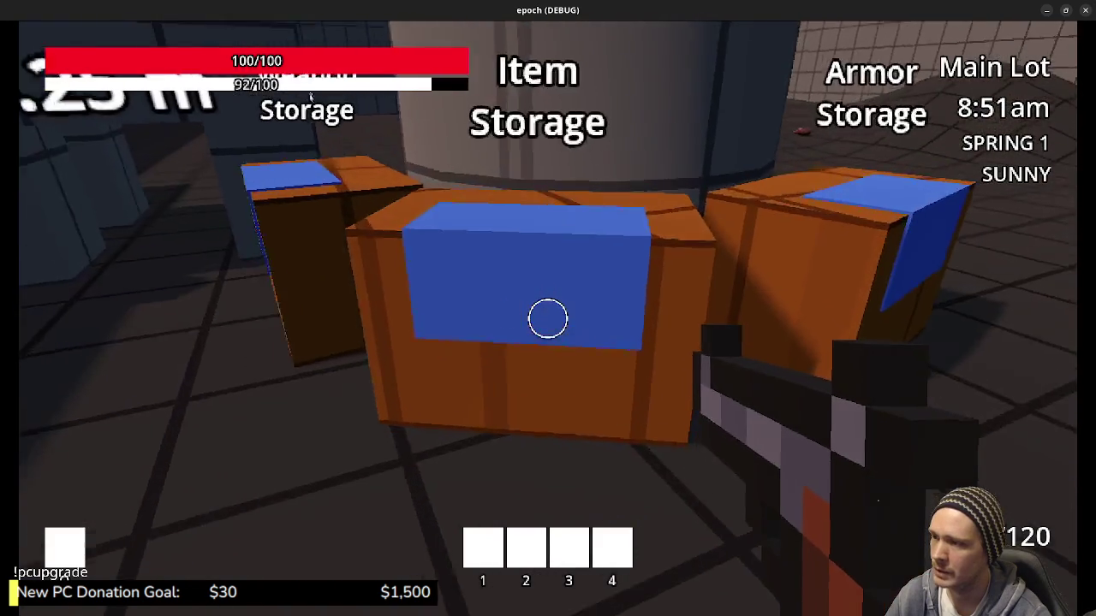
Open Item Storage, transfer a potion to the backpack, then walk past the armor stands.
{"action": "key", "text": "e"}
{"action": "left_click", "coordinate": [760, 264]}
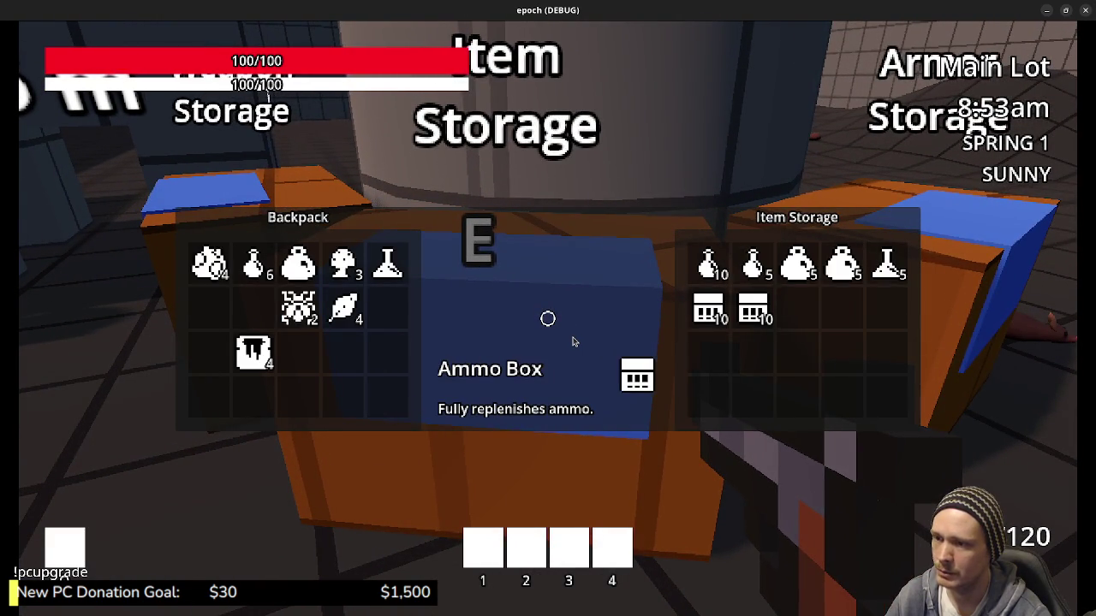
{"action": "key", "text": "e"}
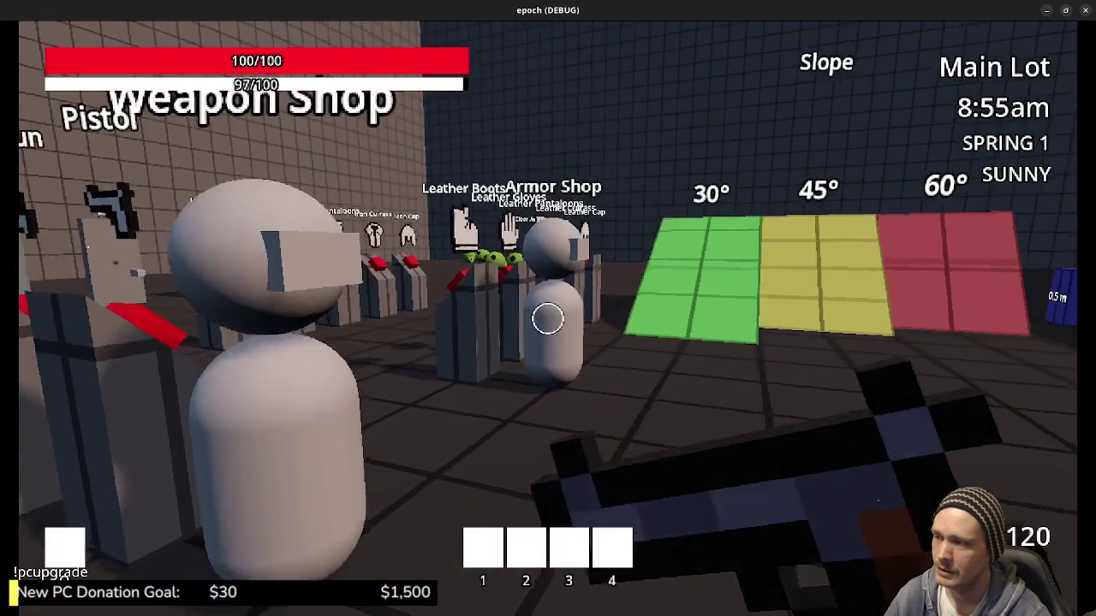
{"action": "key", "text": "w"}
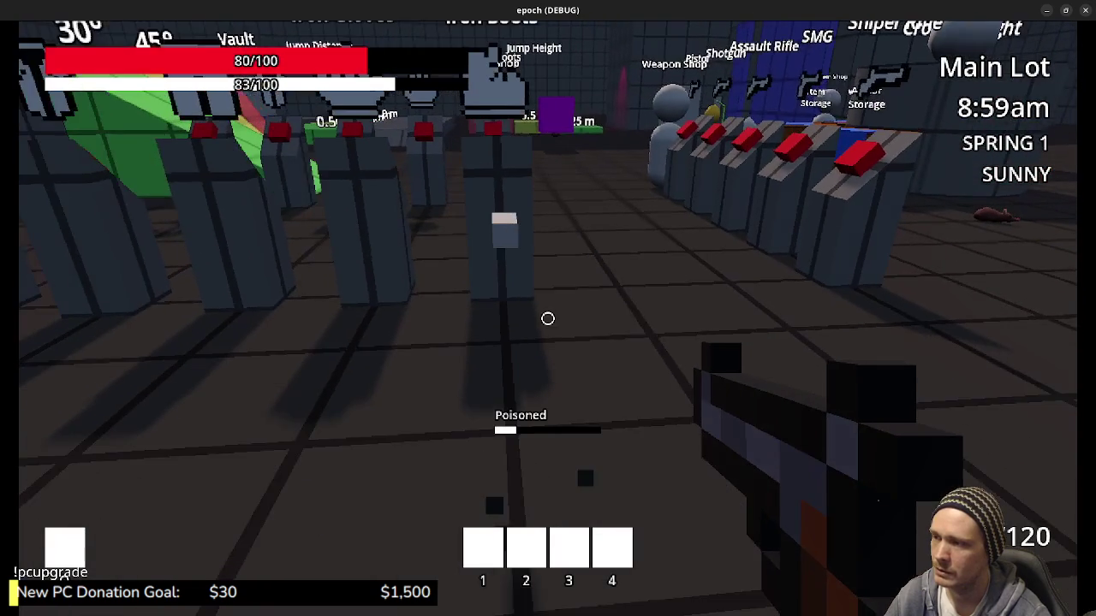
Put the Mega Potion into the combine slot, close the inventory and head to the weapon and armor shops.
{"action": "key", "text": "e"}
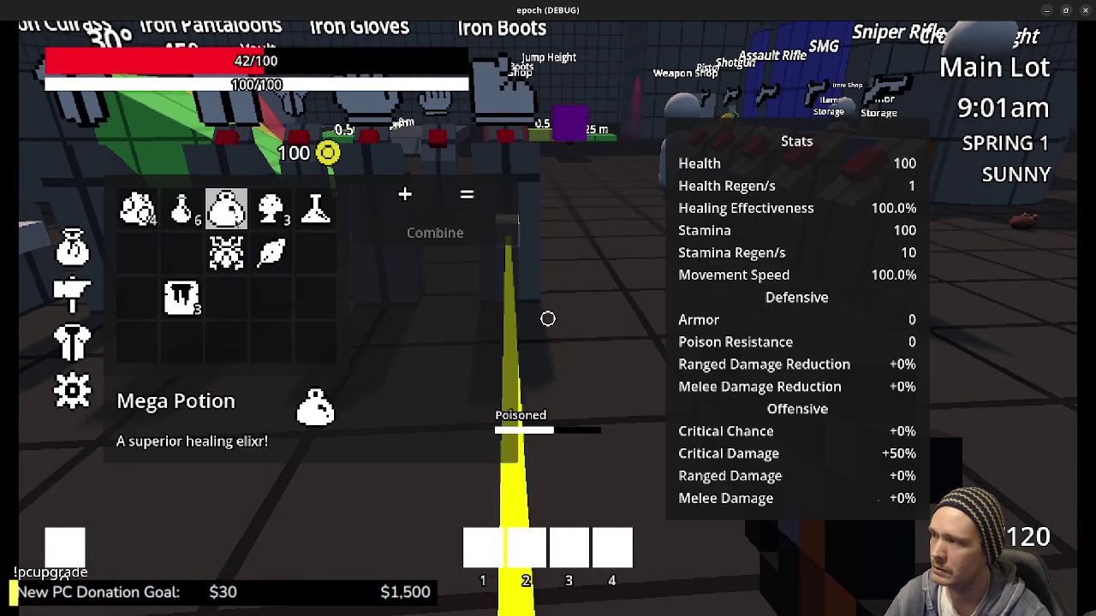
{"action": "left_click", "coordinate": [181, 209]}
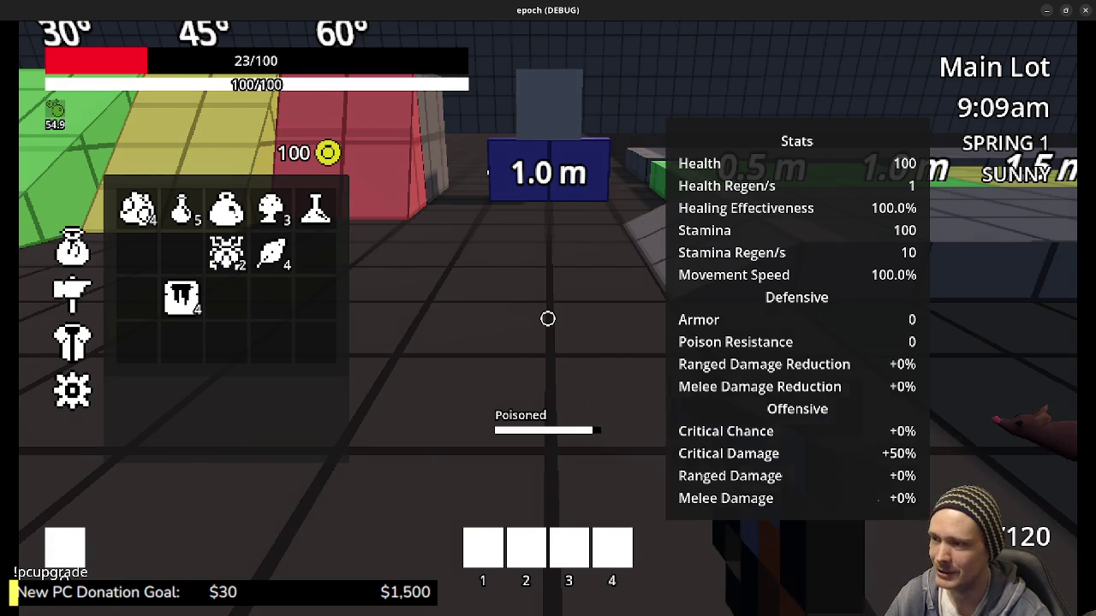
{"action": "key", "text": "Tab"}
{"action": "key", "text": "w"}
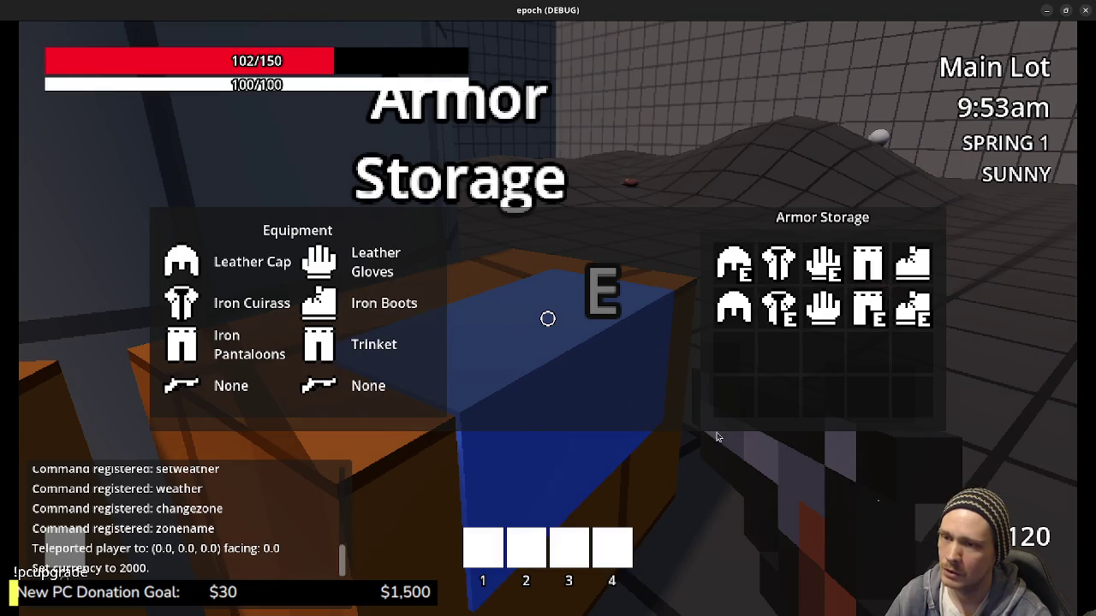
Close Armor Storage, go to the Weapon Storage chest and equip the SMG from it.
{"action": "key", "text": "Escape"}
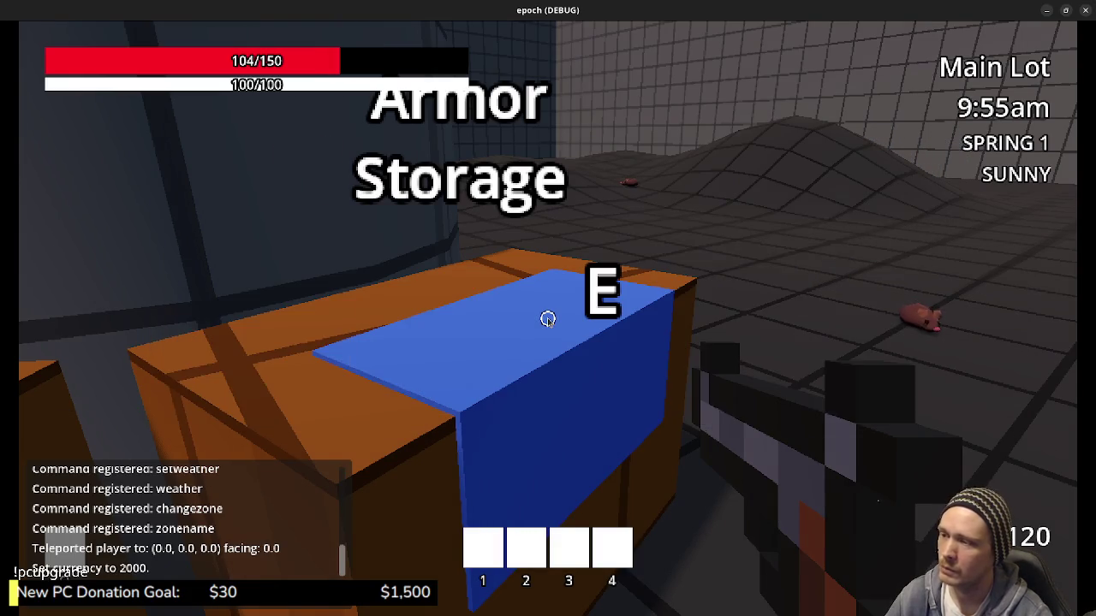
{"action": "key", "text": "Tab"}
{"action": "key", "text": "Tab"}
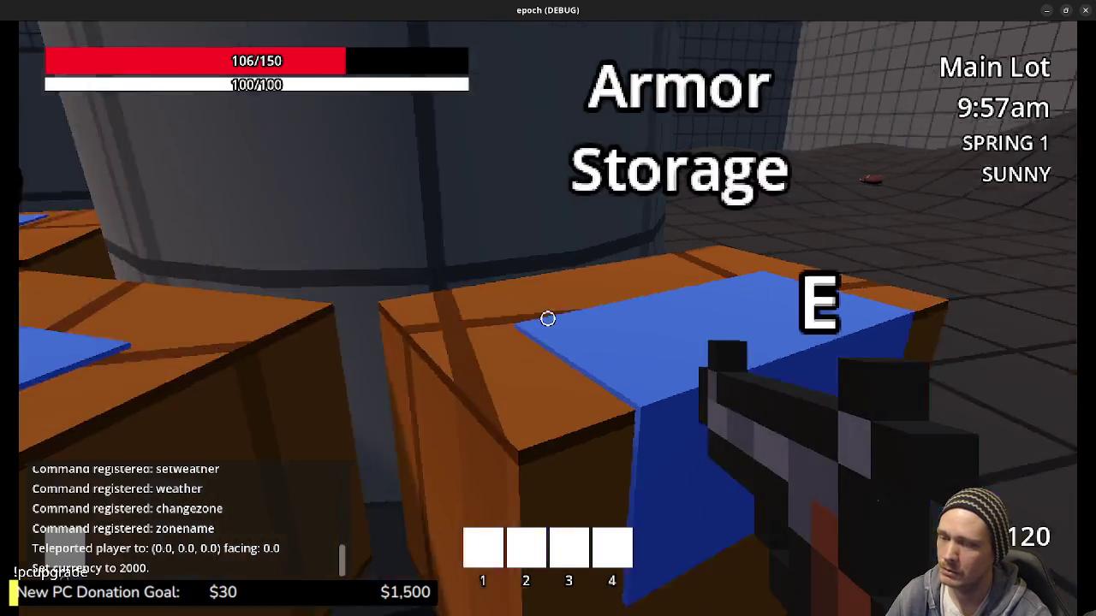
{"action": "key", "text": "w"}
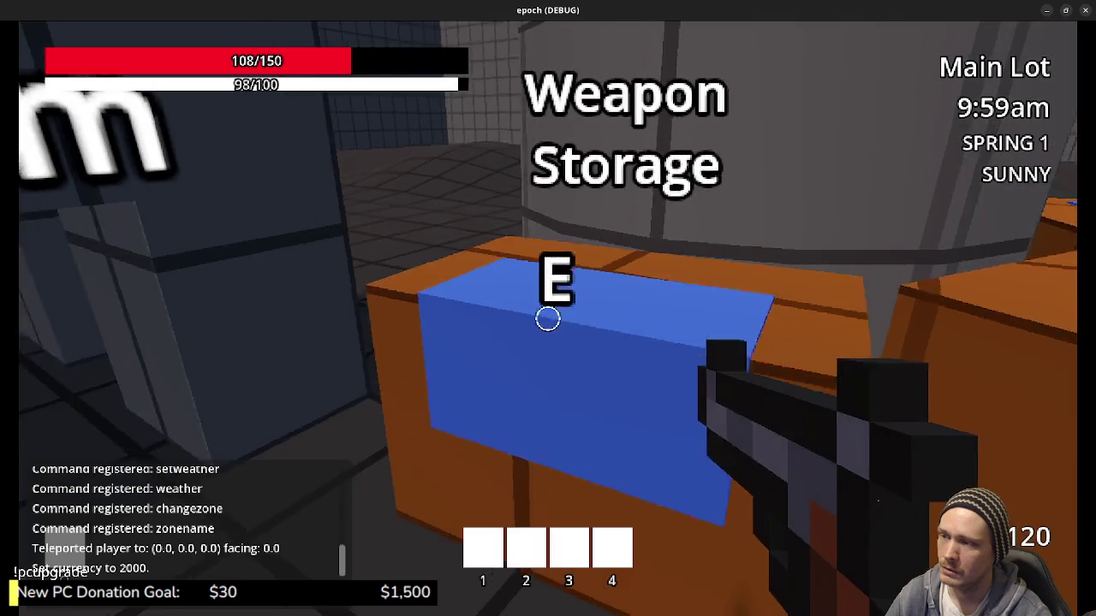
{"action": "key", "text": "e"}
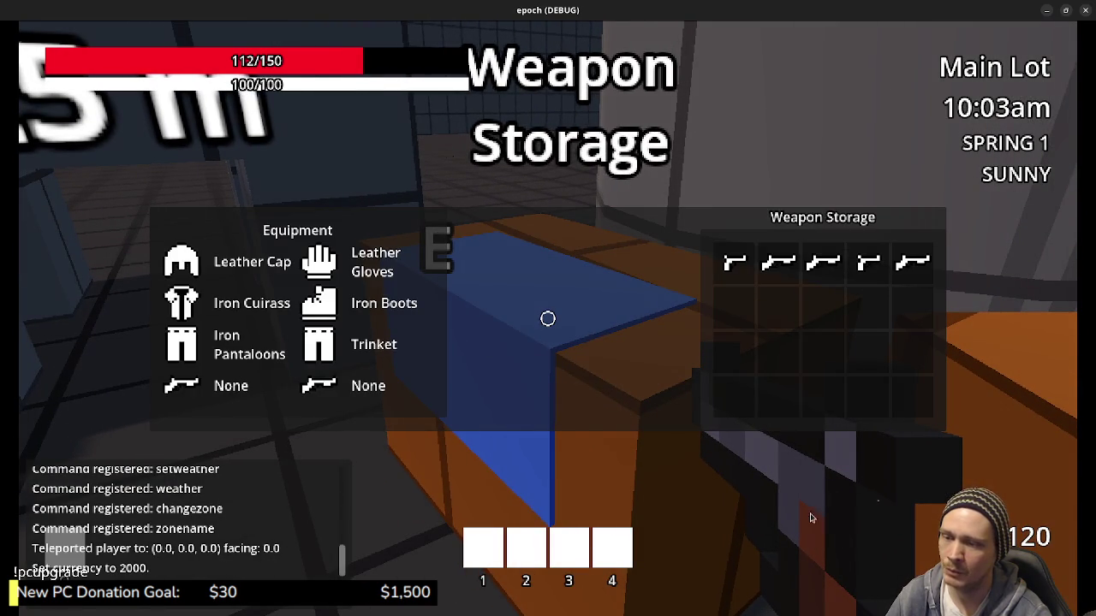
{"action": "key", "text": "e"}
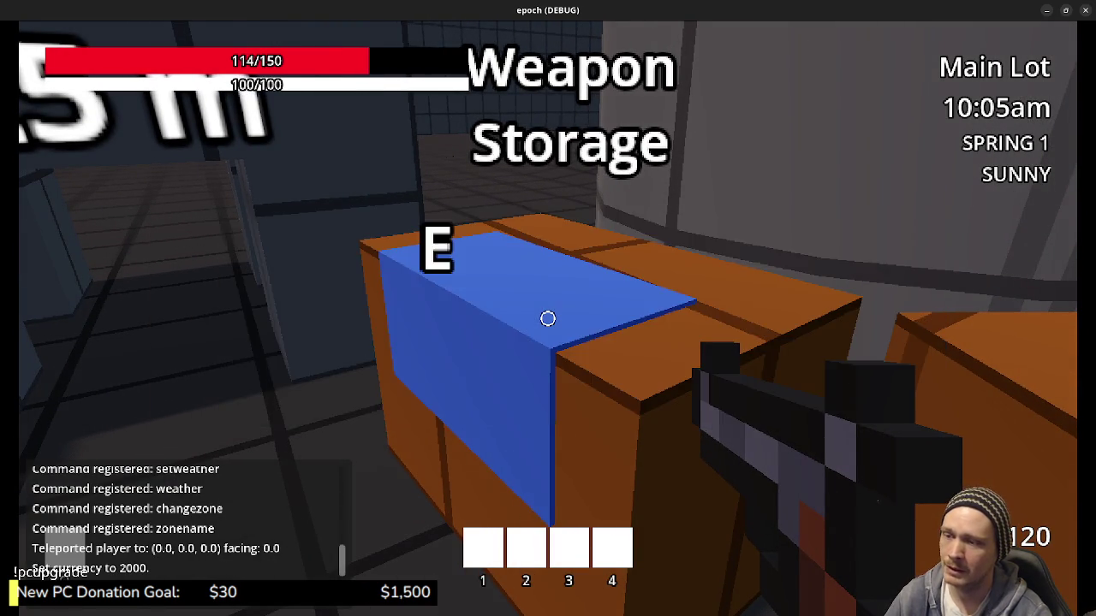
{"action": "key", "text": "w"}
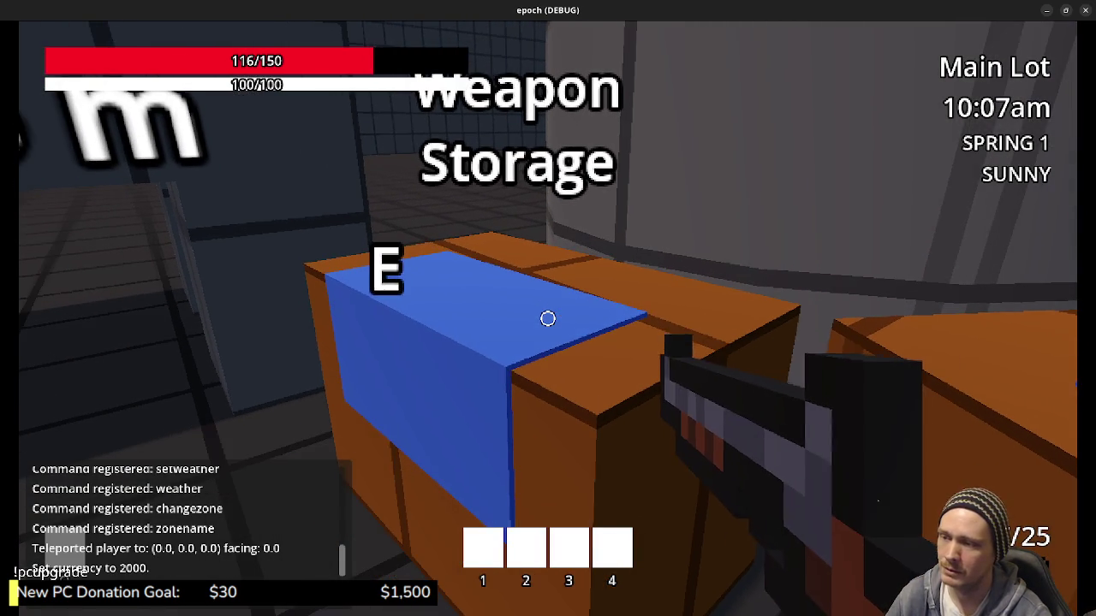
{"action": "key", "text": "e"}
{"action": "key", "text": "Right"}
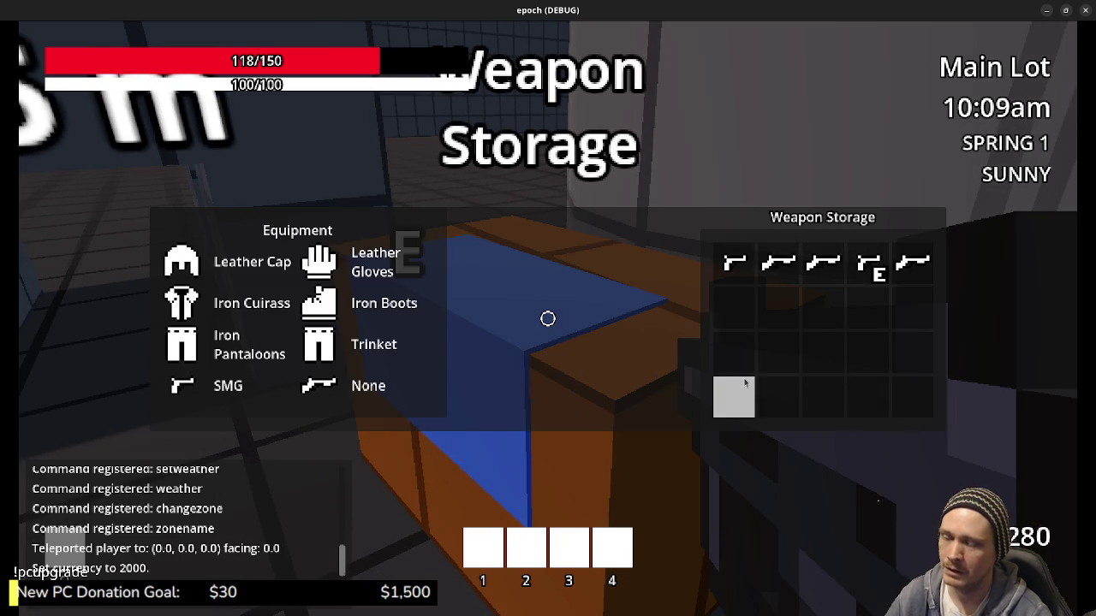
{"action": "key", "text": "e"}
{"action": "key", "text": "e"}
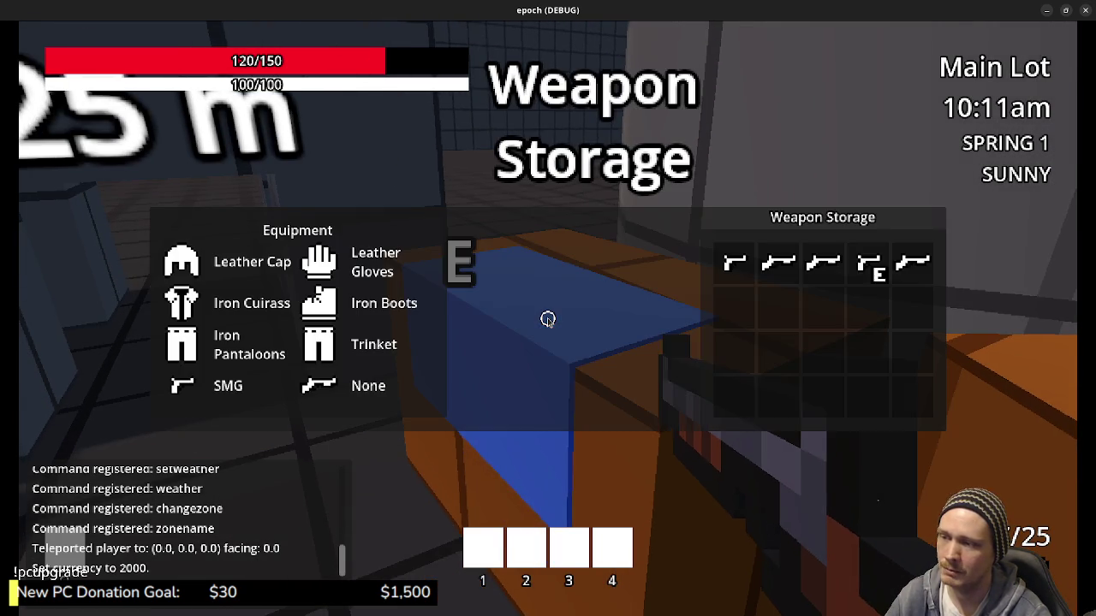
{"action": "left_click", "coordinate": [912, 264]}
{"action": "key", "text": "e"}
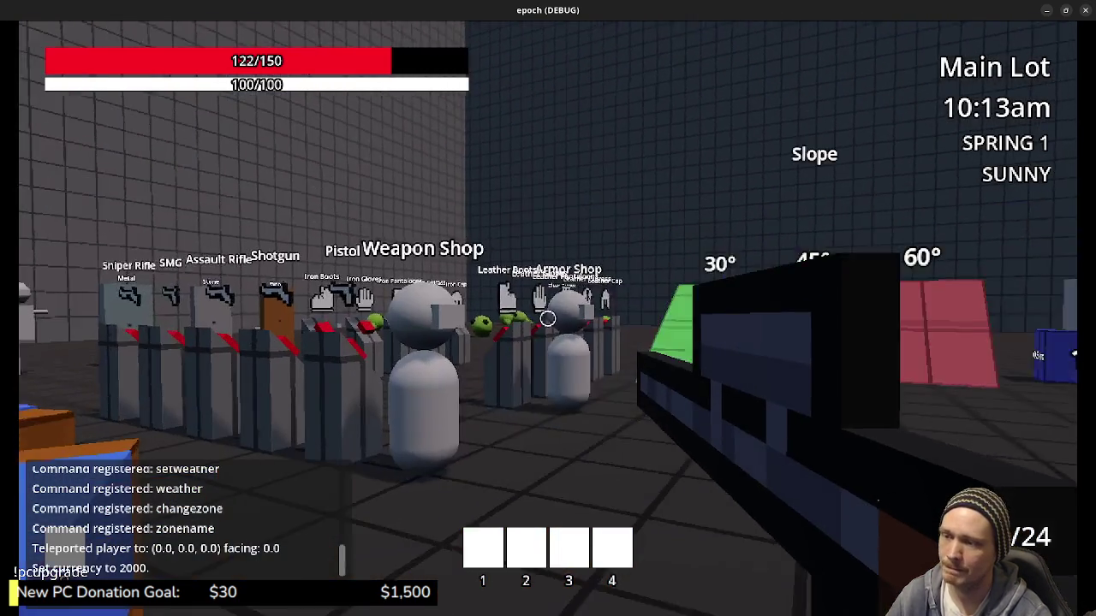
Walk up and down the green ramp by the Weapon Shop and into the slime arena.
{"action": "key", "text": "shift+w"}
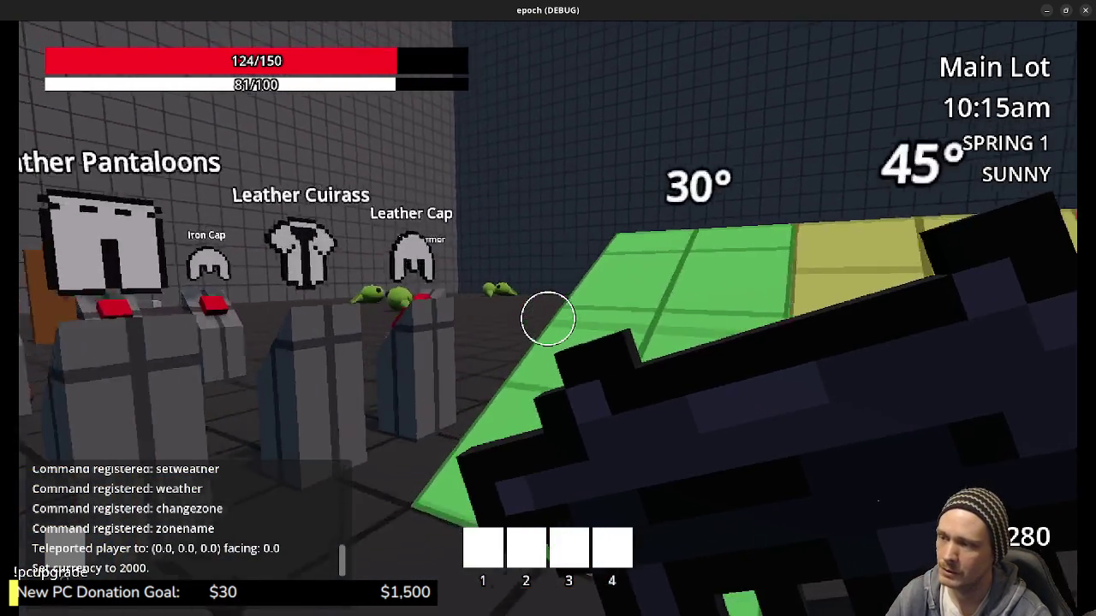
{"action": "key", "text": "w"}
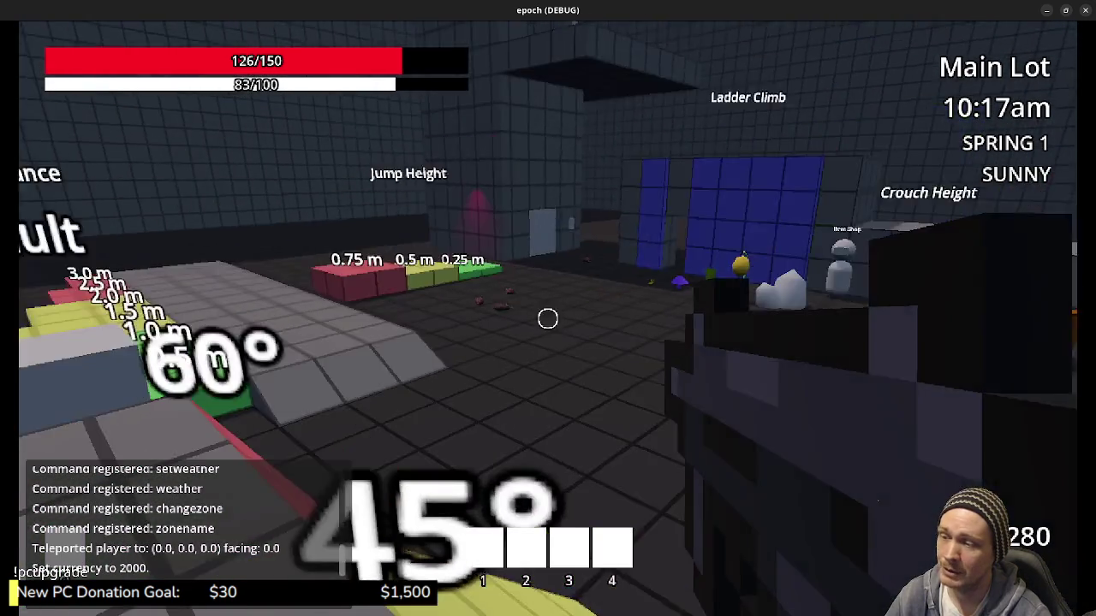
{"action": "key", "text": "w"}
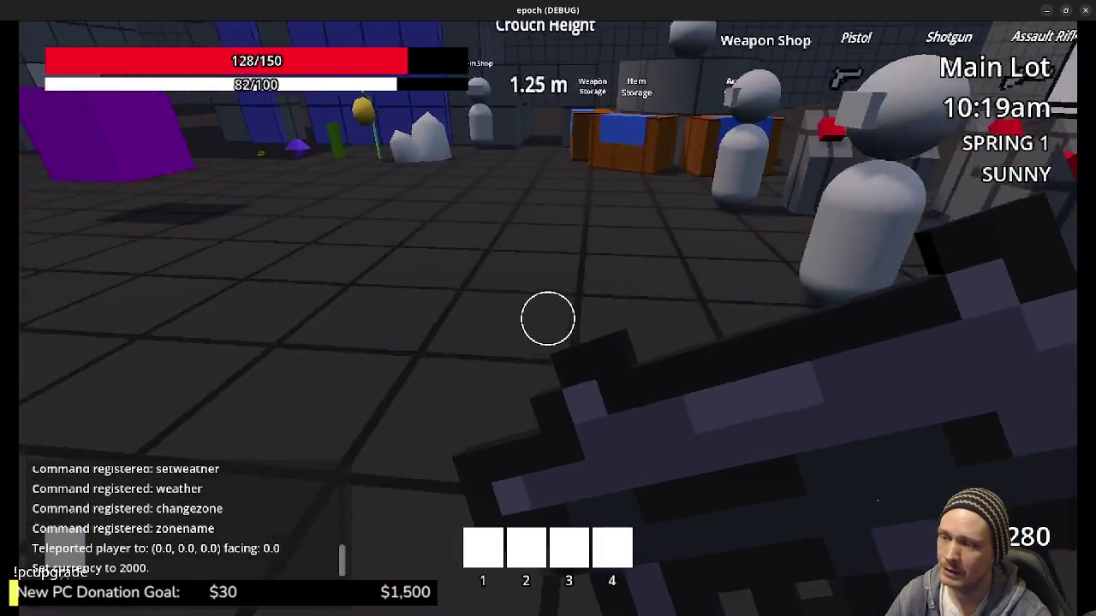
{"action": "key", "text": "w"}
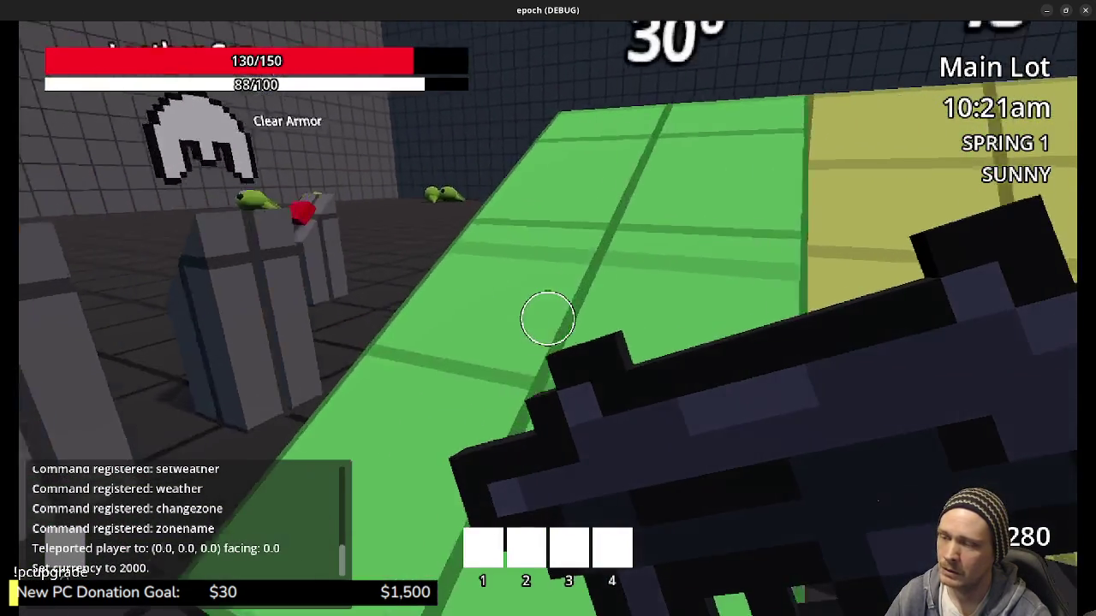
{"action": "key", "text": "w"}
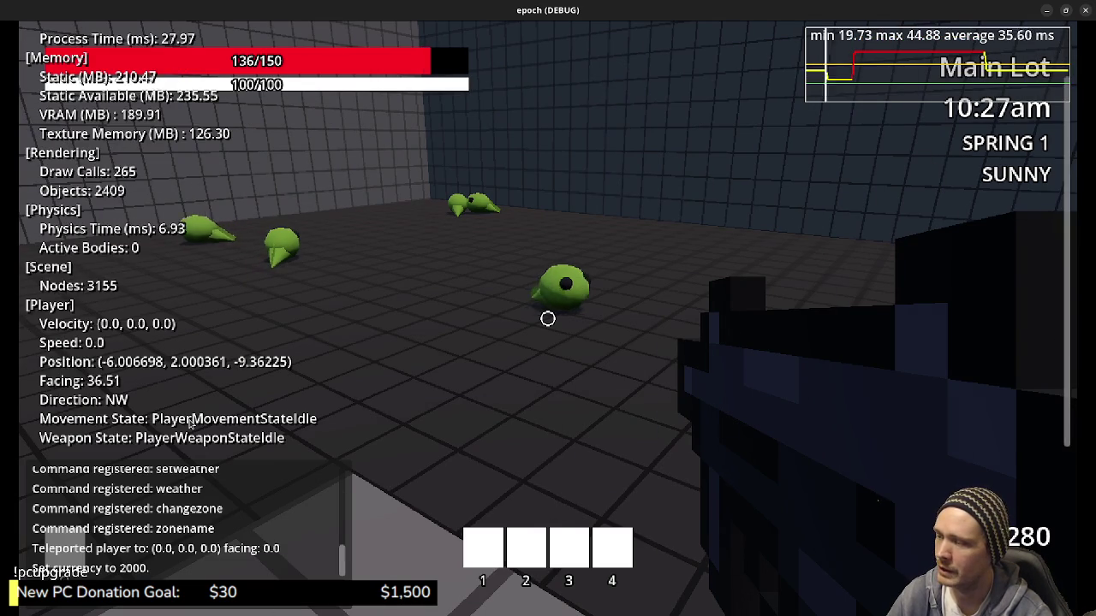
{"action": "key", "text": "d"}
Aim and shoot the slimes, reload, sprint around the arena, then hide the debug stats overlay with F3.
{"action": "right_click", "coordinate": [548, 318]}
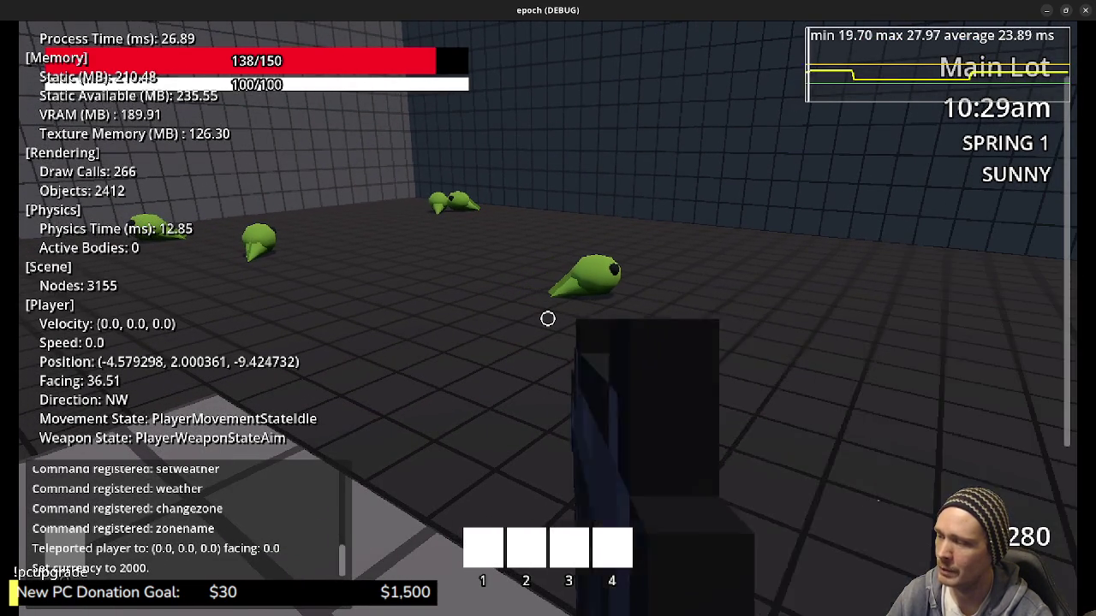
{"action": "key", "text": "w"}
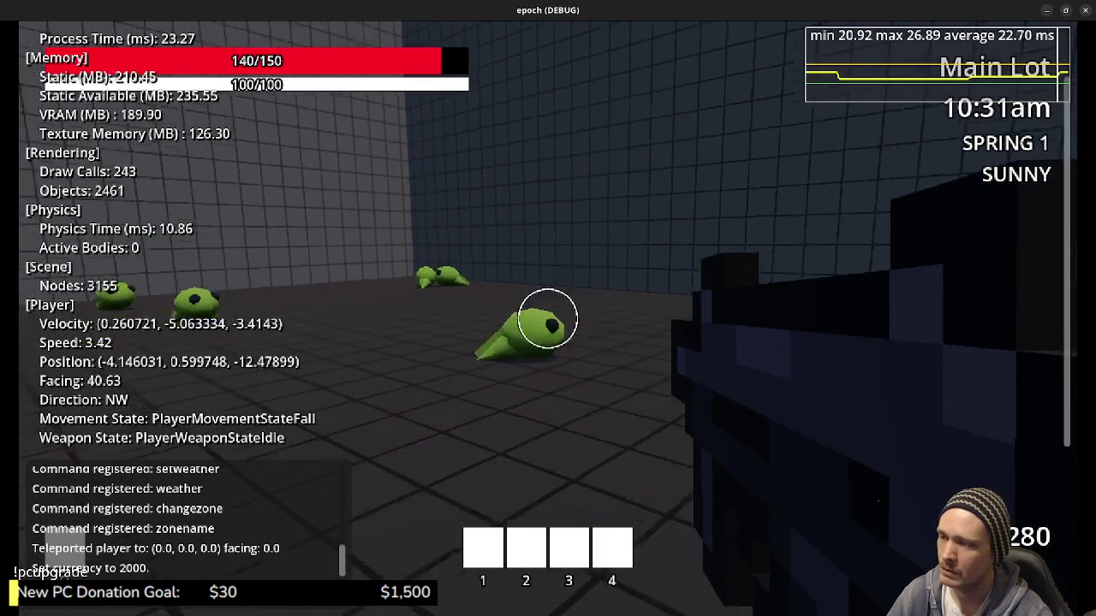
{"action": "right_click", "coordinate": [548, 319]}
{"action": "left_click", "coordinate": [548, 319]}
{"action": "left_click", "coordinate": [547, 319]}
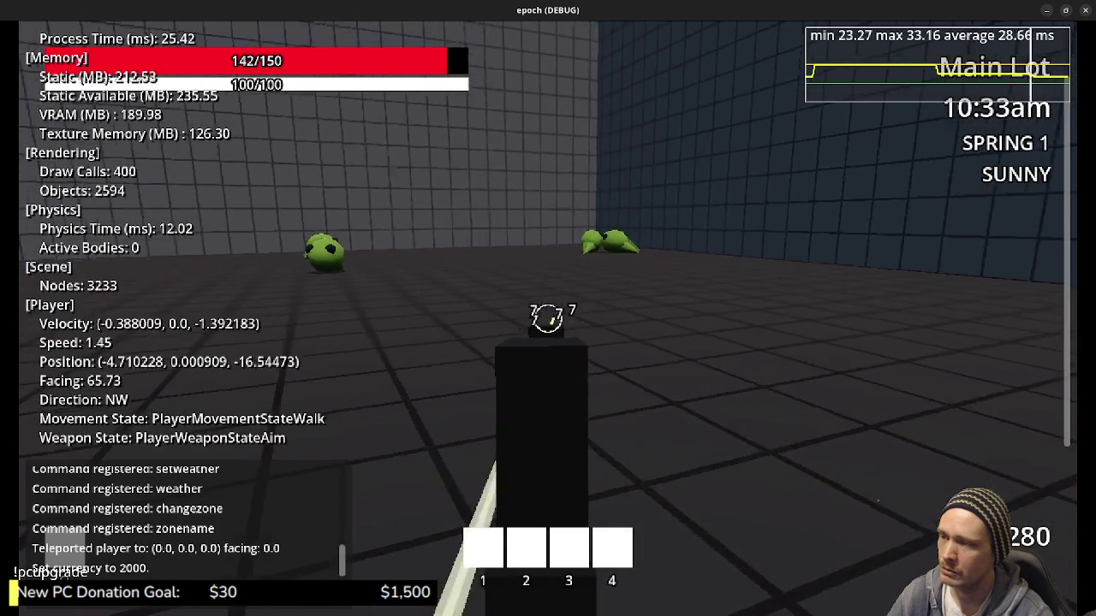
{"action": "key", "text": "r"}
{"action": "key", "text": "a"}
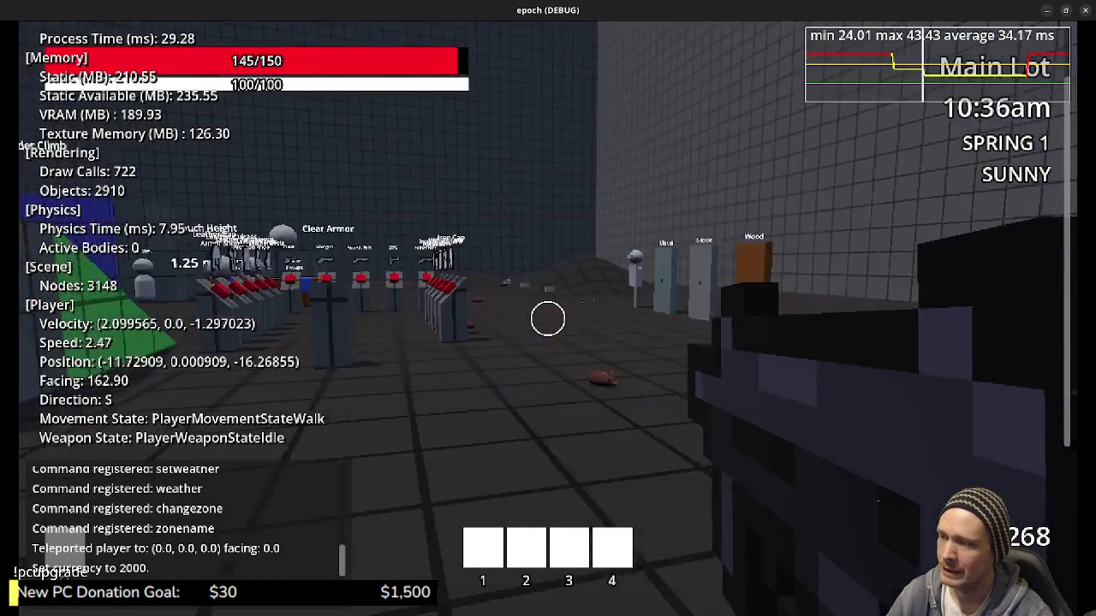
{"action": "right_click", "coordinate": [548, 318]}
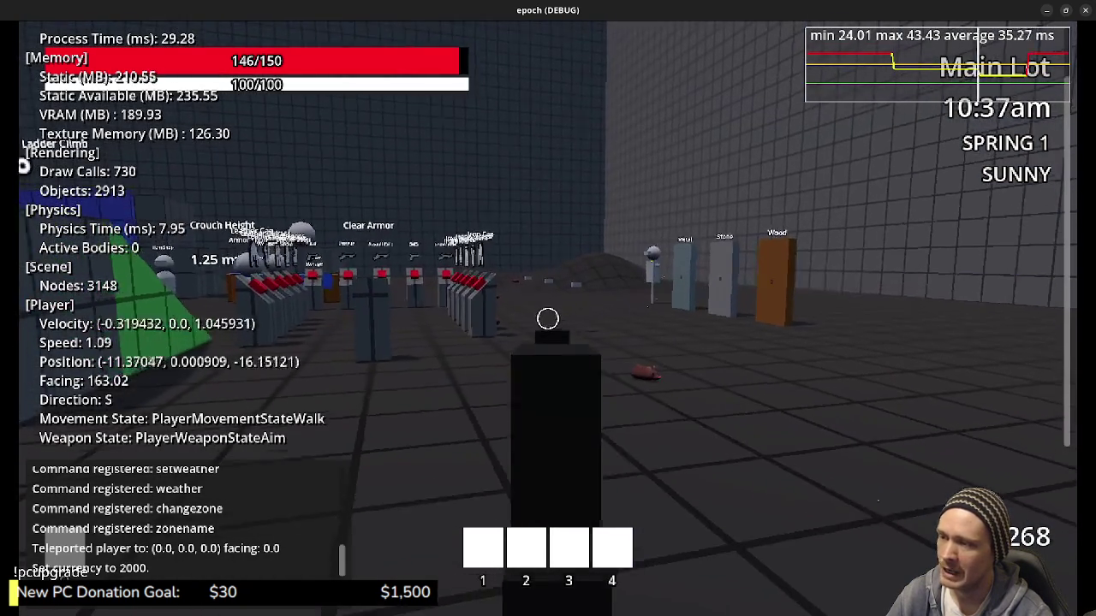
{"action": "key", "text": "shift"}
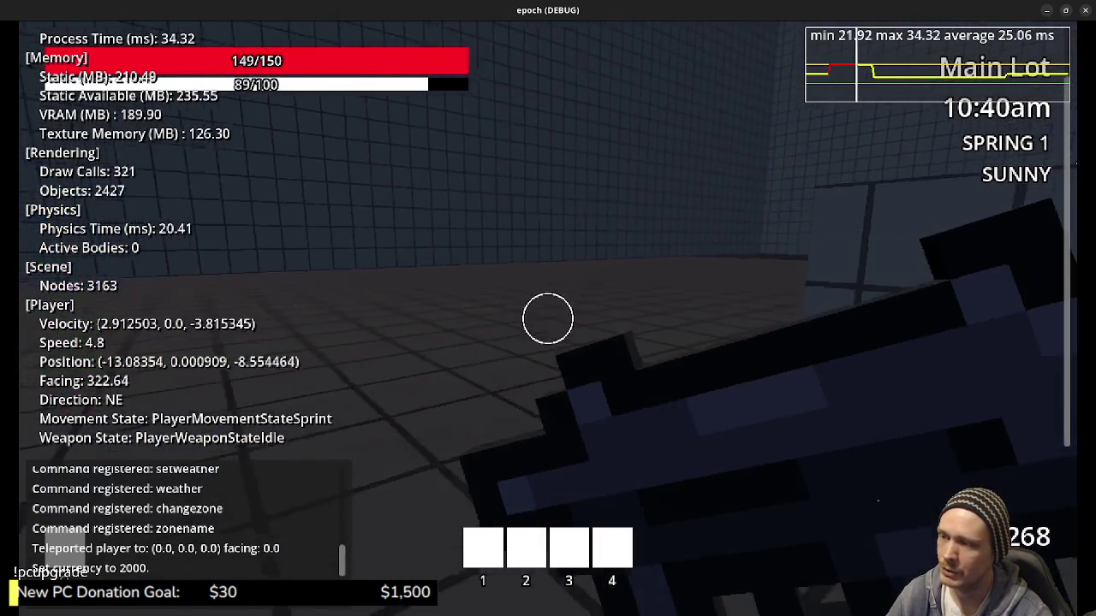
{"action": "right_click", "coordinate": [548, 318]}
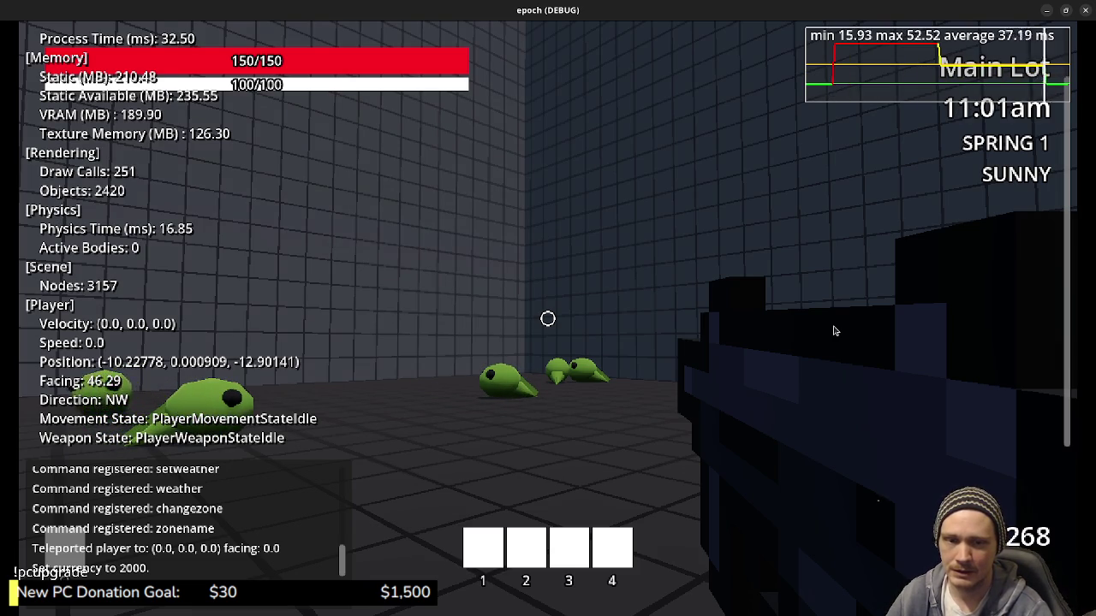
{"action": "key", "text": "w"}
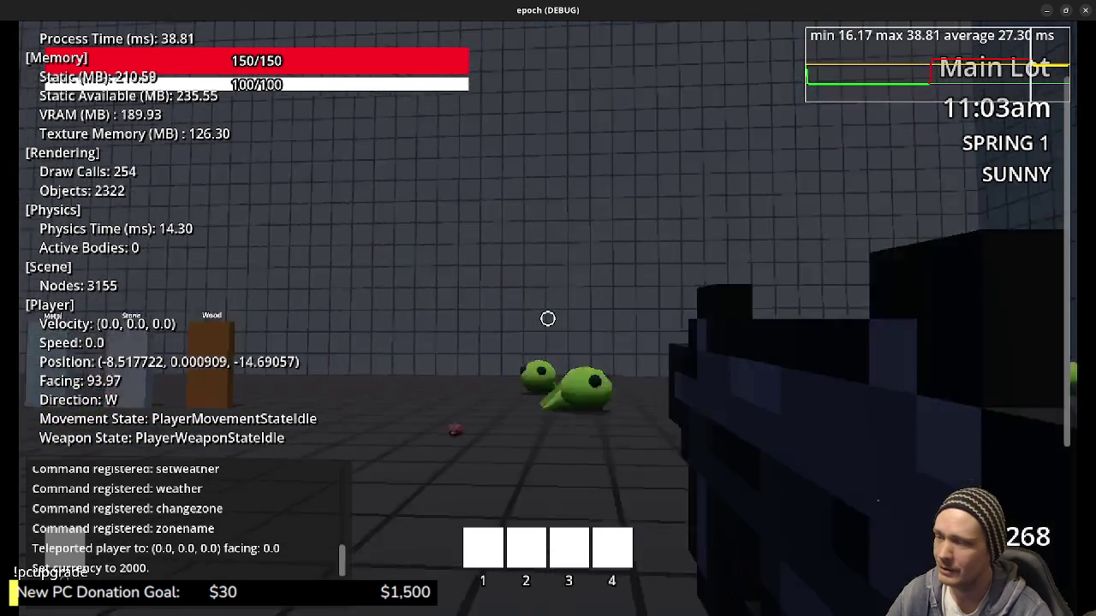
{"action": "key", "text": "F3"}
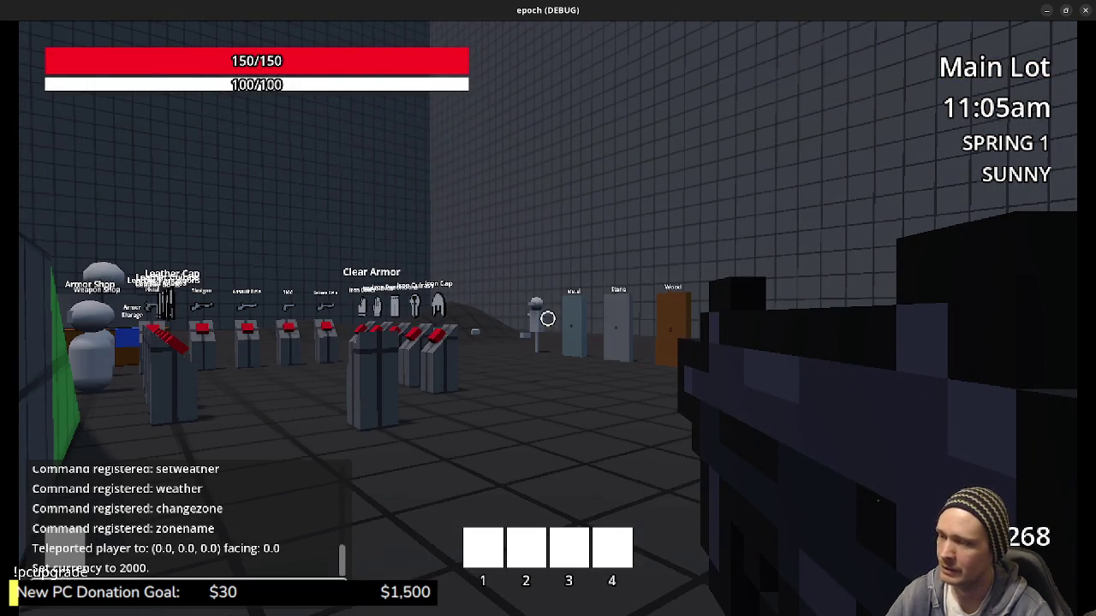
Run past the Jump Height blocks and Slope/Vault area and use the wall panel to open the doors.
{"action": "key", "text": "w"}
{"action": "key", "text": "shift+w"}
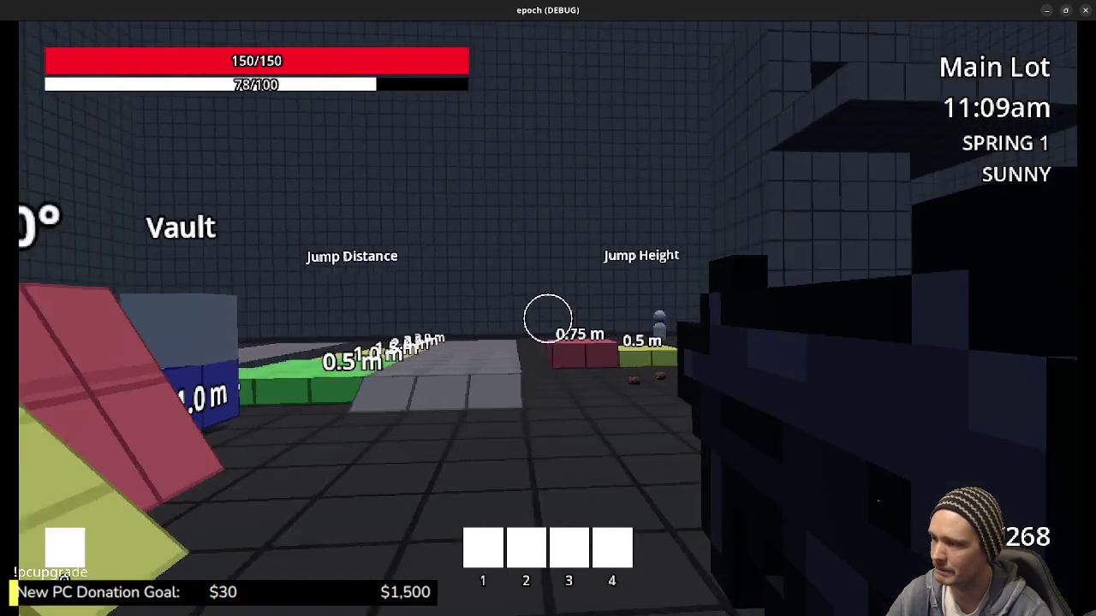
{"action": "key", "text": "shift+w"}
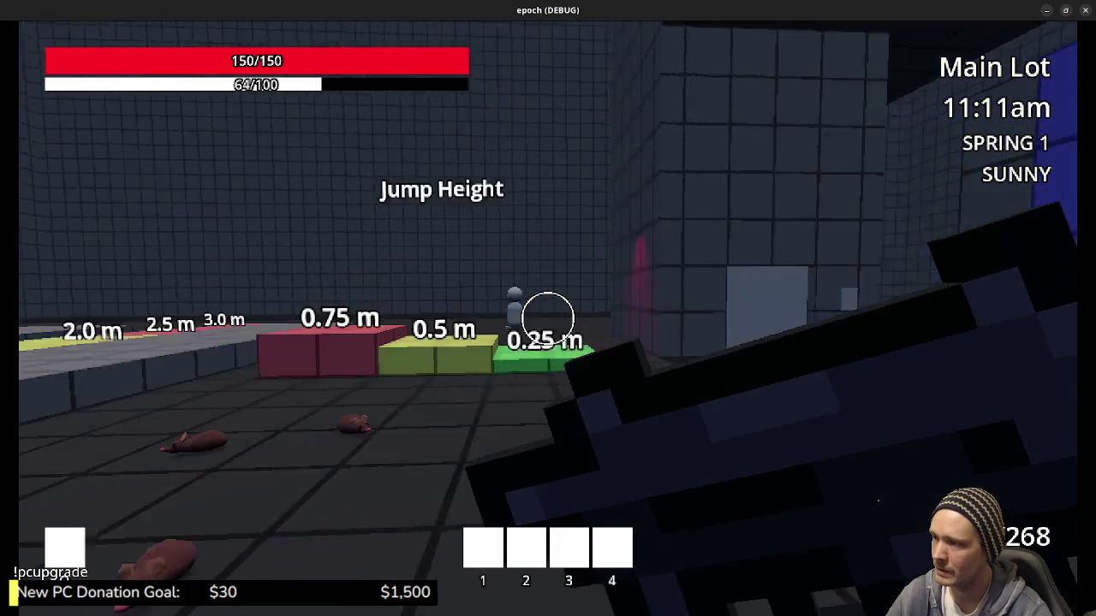
{"action": "key", "text": "w"}
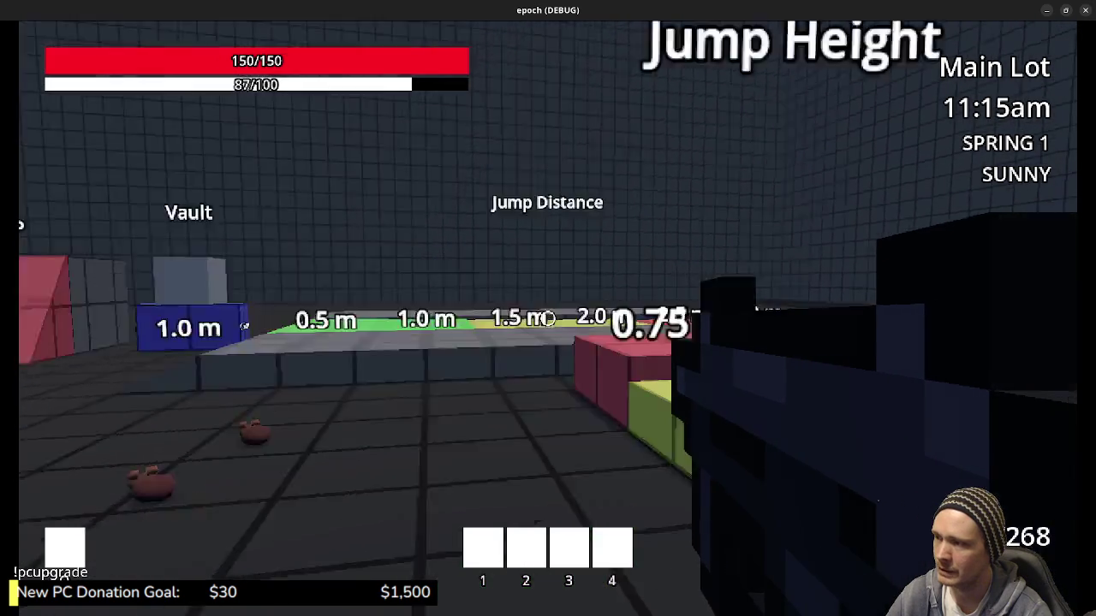
{"action": "key", "text": "w"}
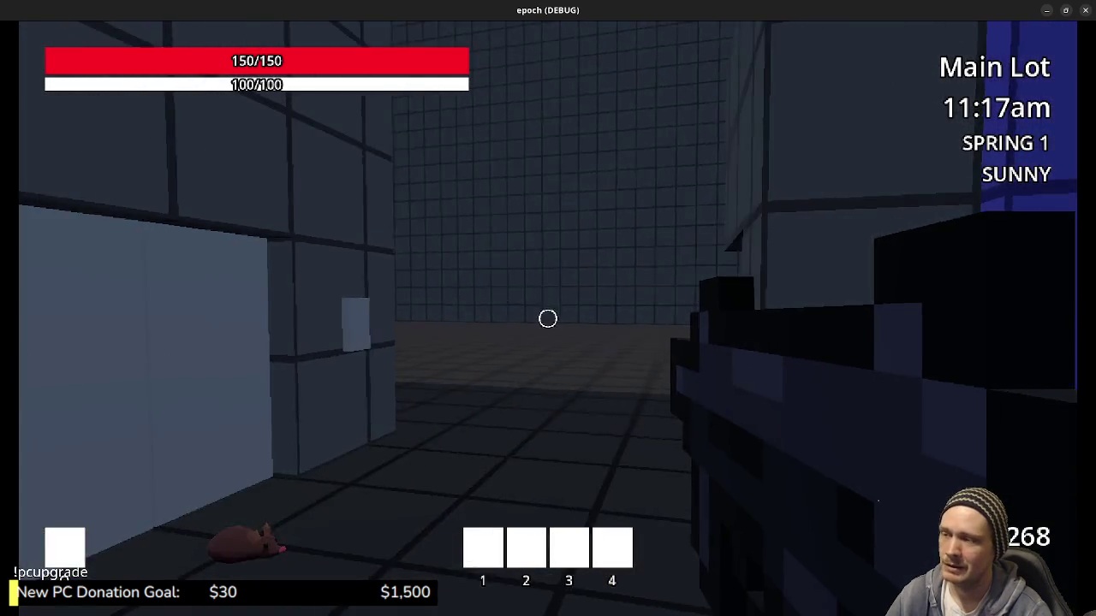
{"action": "key", "text": "w"}
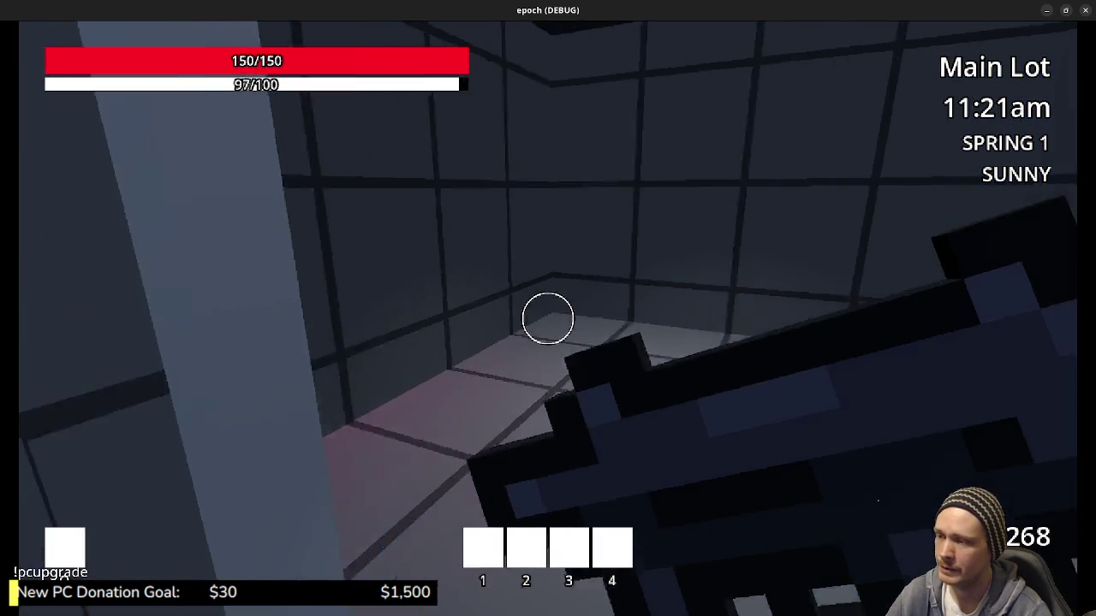
{"action": "key", "text": "w"}
{"action": "key", "text": "e"}
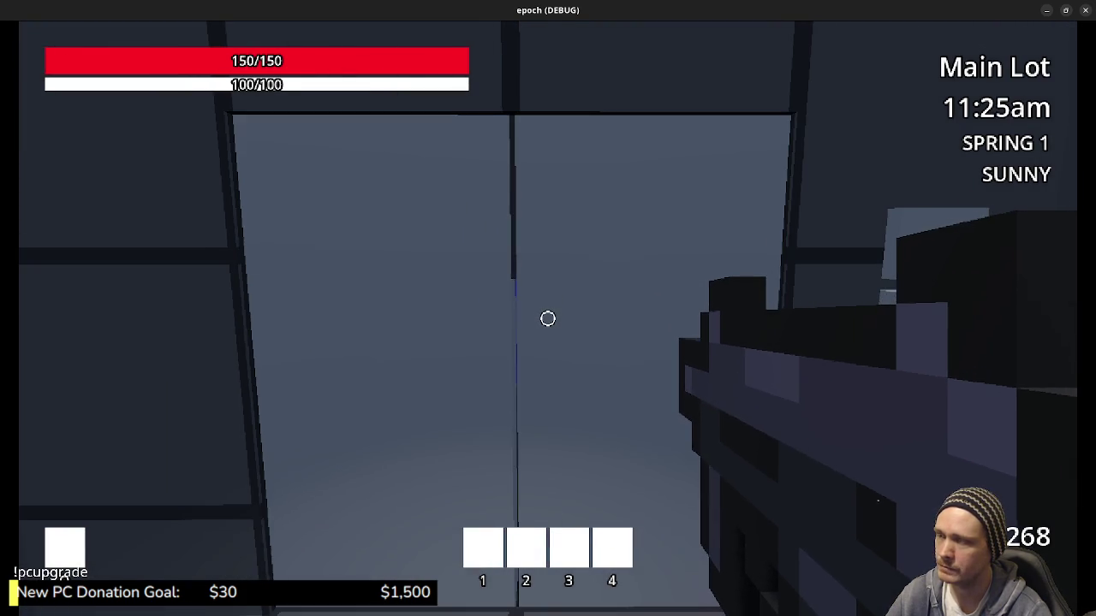
Go through the double door, across the tiled room and the large test room to the blue block.
{"action": "key", "text": "w"}
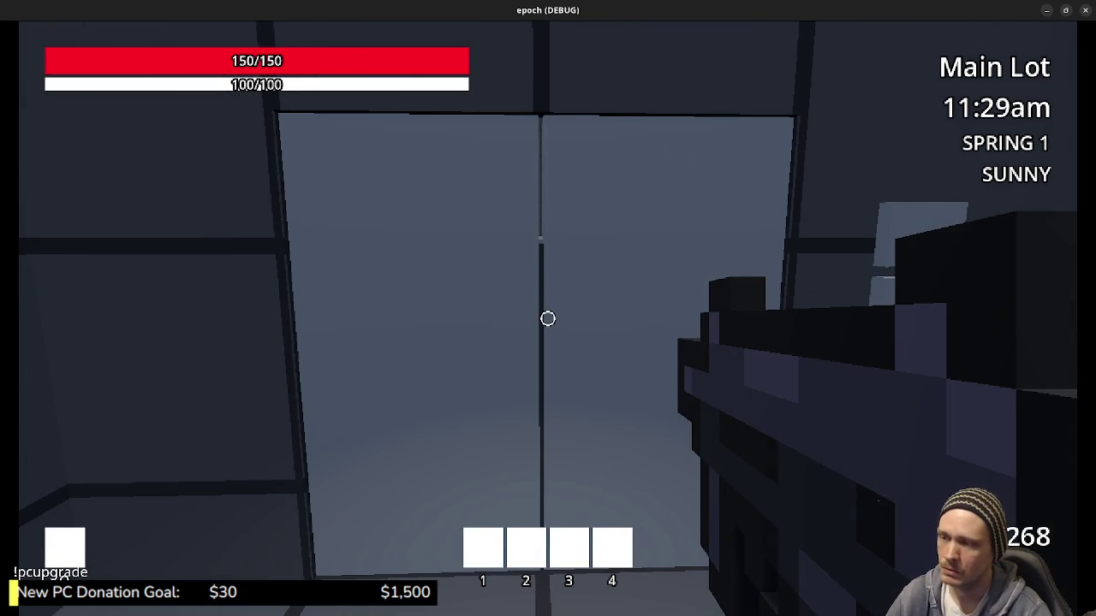
{"action": "key", "text": "w"}
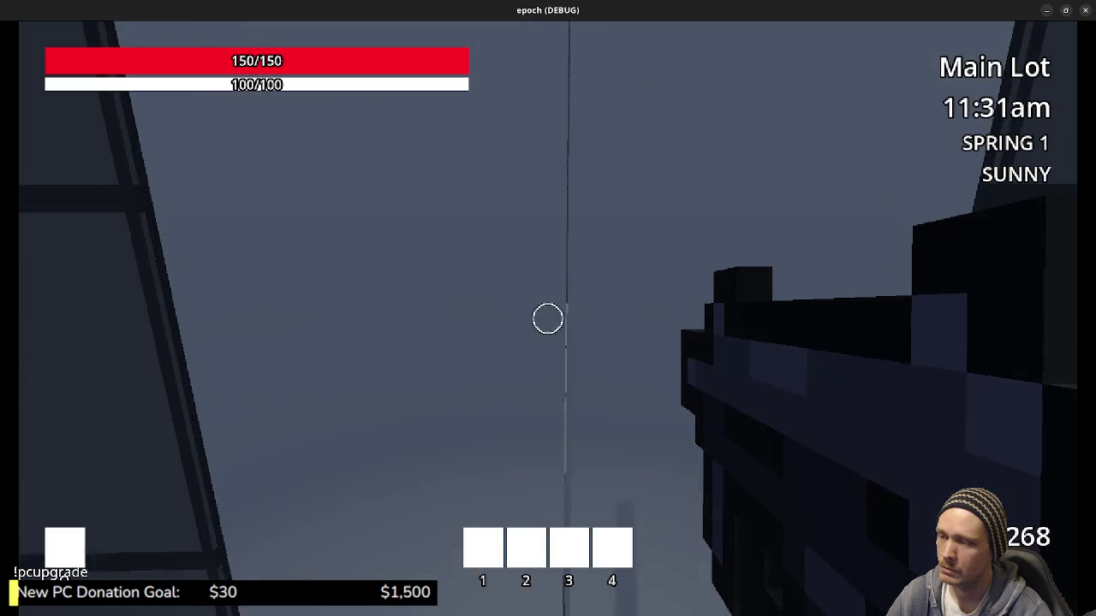
{"action": "key", "text": "w"}
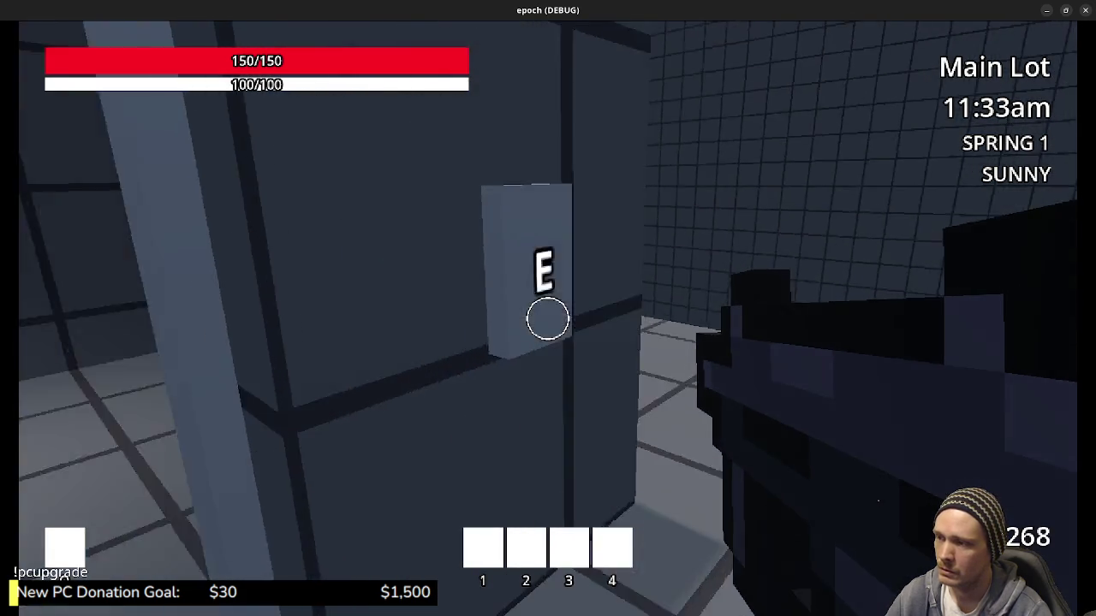
{"action": "key", "text": "w"}
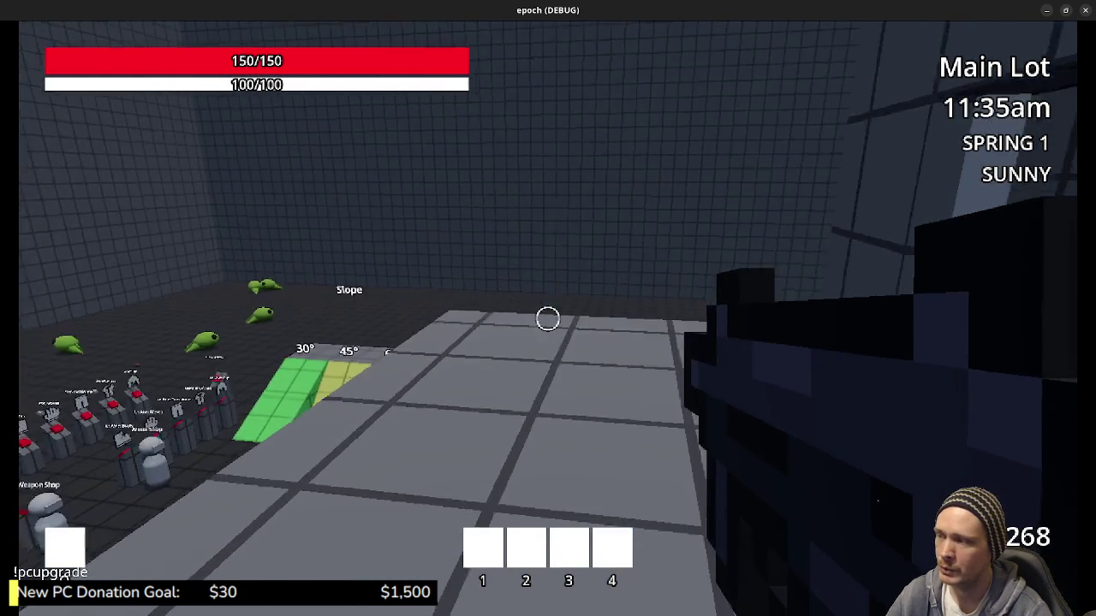
{"action": "key", "text": "w"}
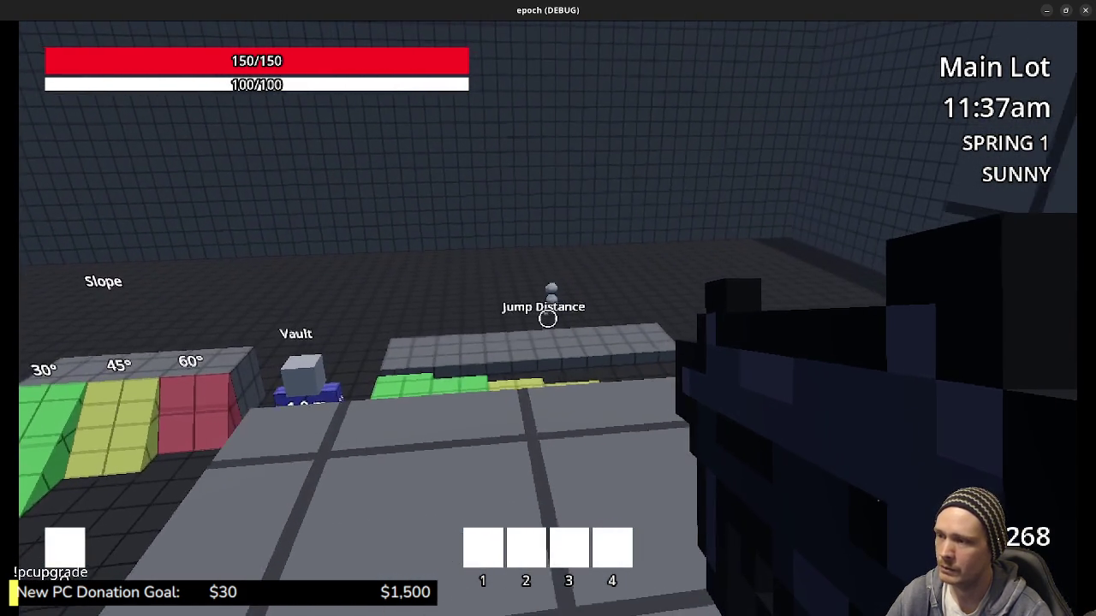
{"action": "key", "text": "s"}
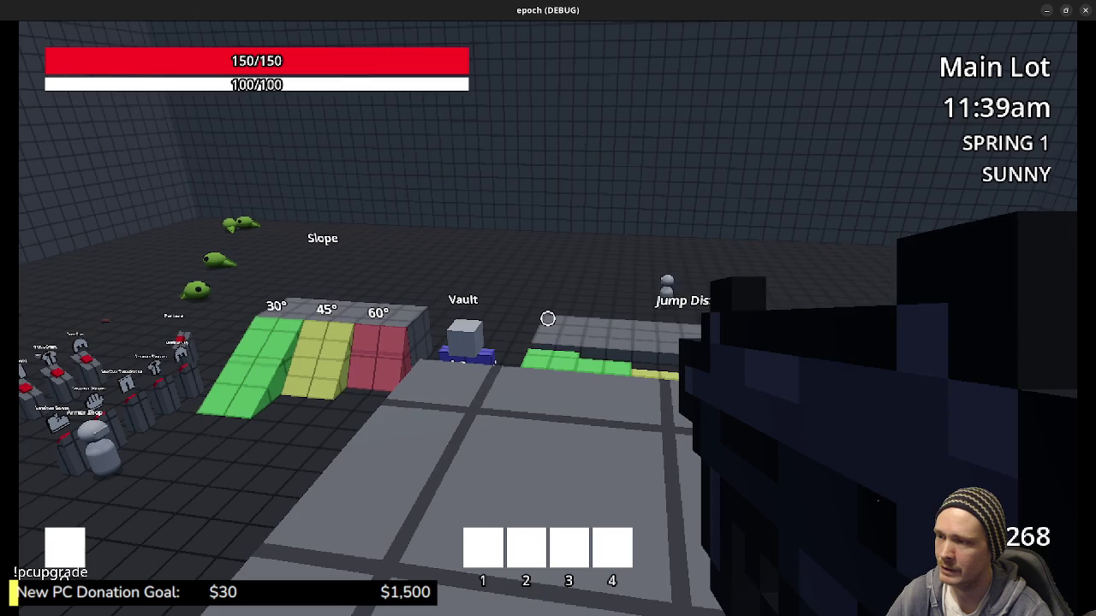
{"action": "key", "text": "d"}
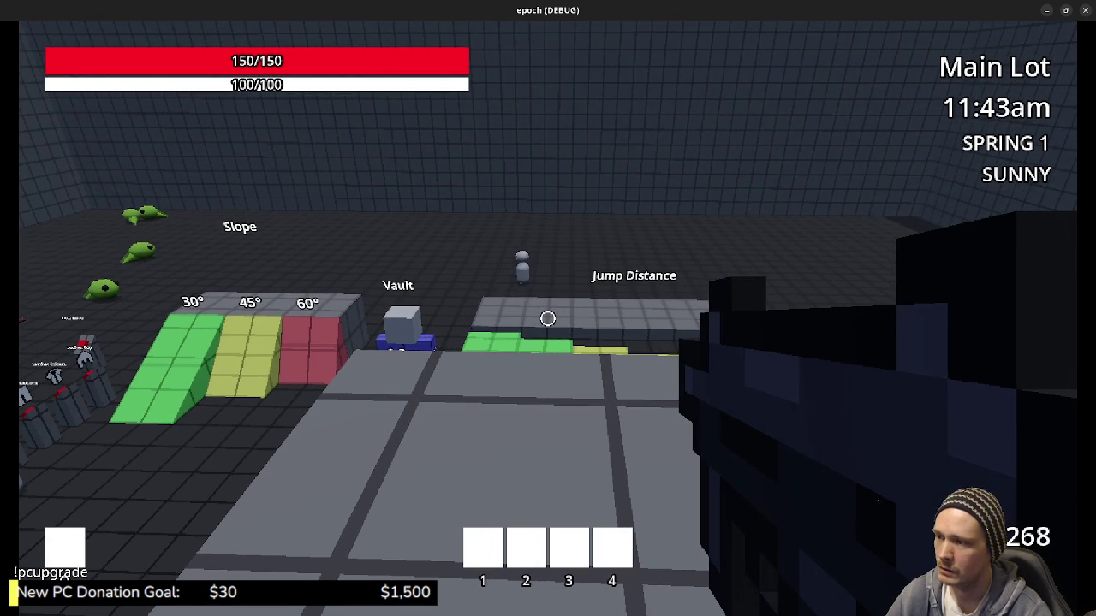
{"action": "key", "text": "w"}
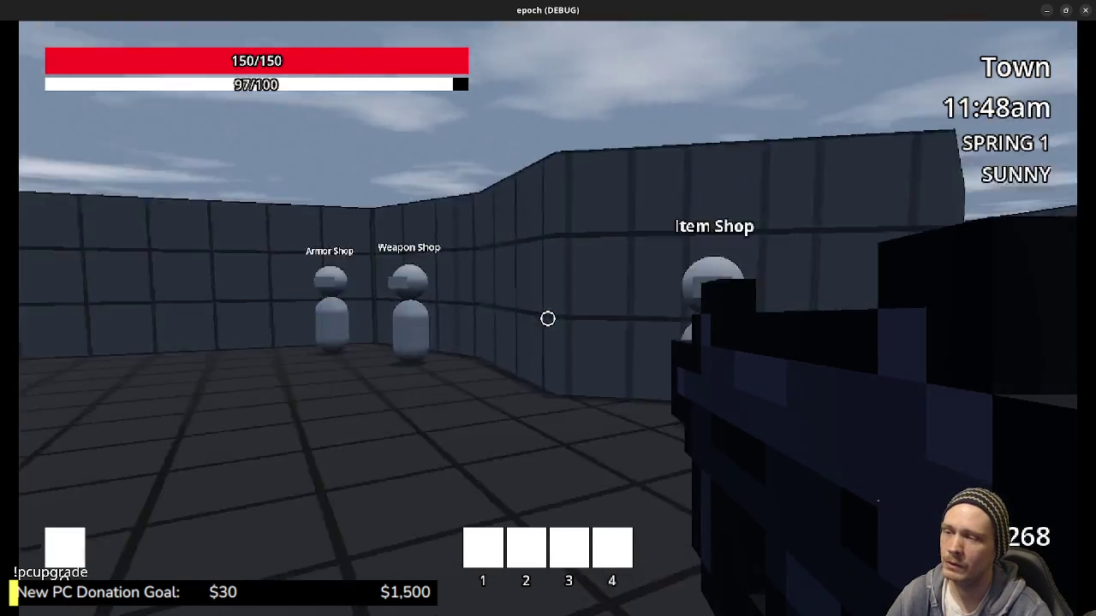
Leave the storage boxes, talk to the Item Shop NPC, then head through the storage room toward the exit.
{"action": "key", "text": "s"}
{"action": "key", "text": "w"}
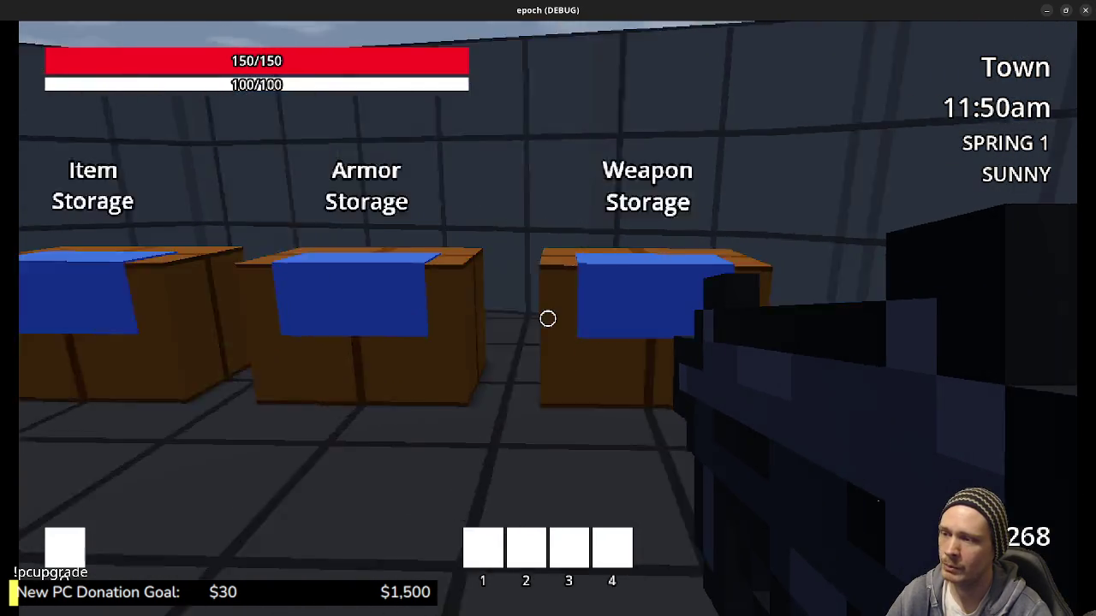
{"action": "key", "text": "w"}
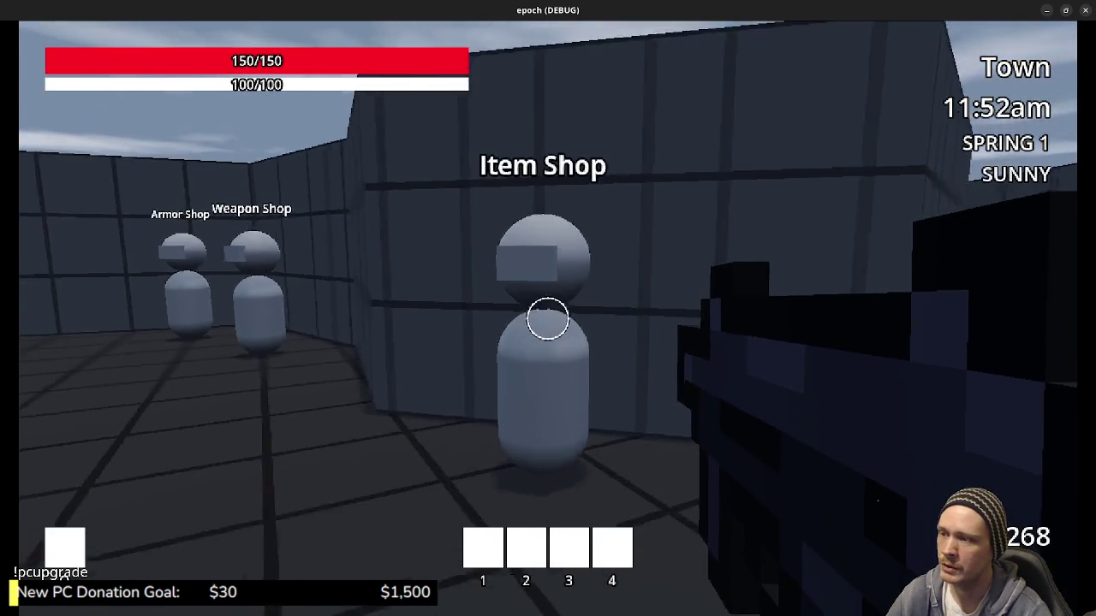
{"action": "key", "text": "e"}
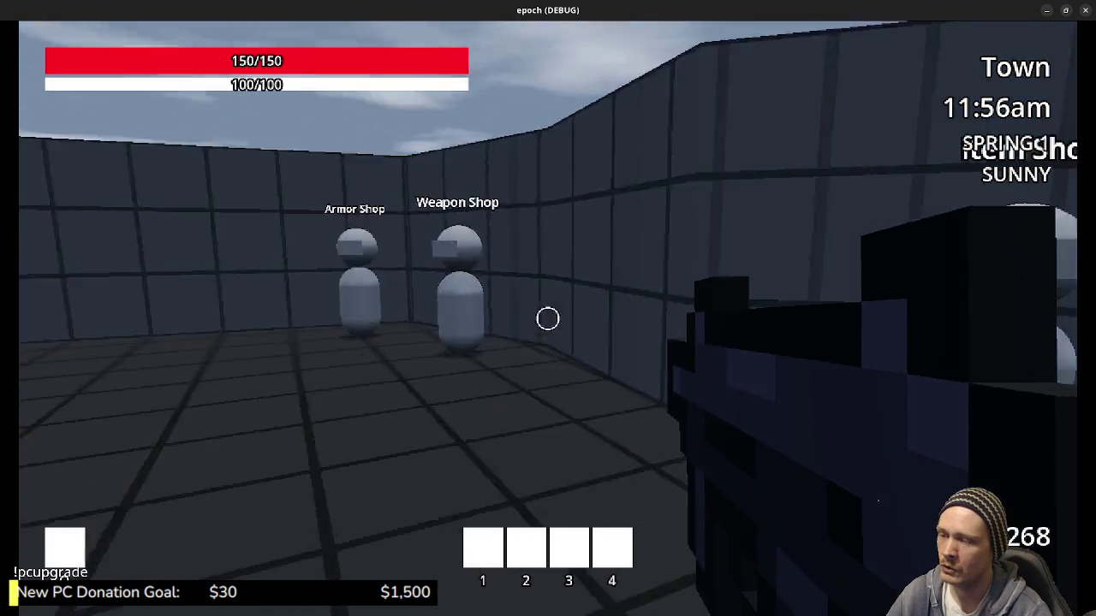
{"action": "key", "text": "w"}
{"action": "key", "text": "w"}
{"action": "key", "text": "w"}
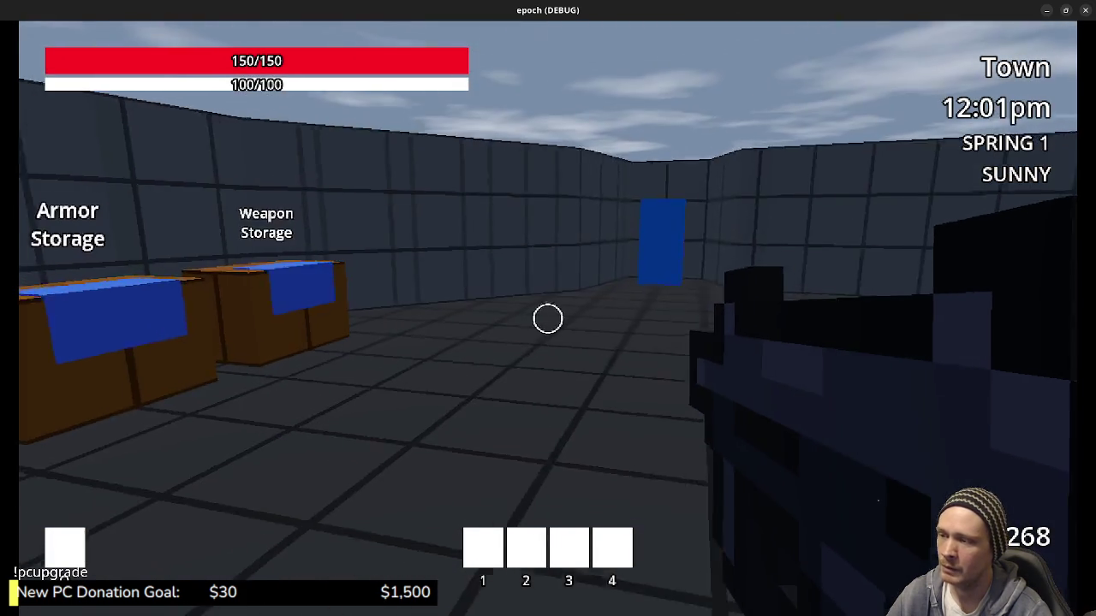
{"action": "key", "text": "w"}
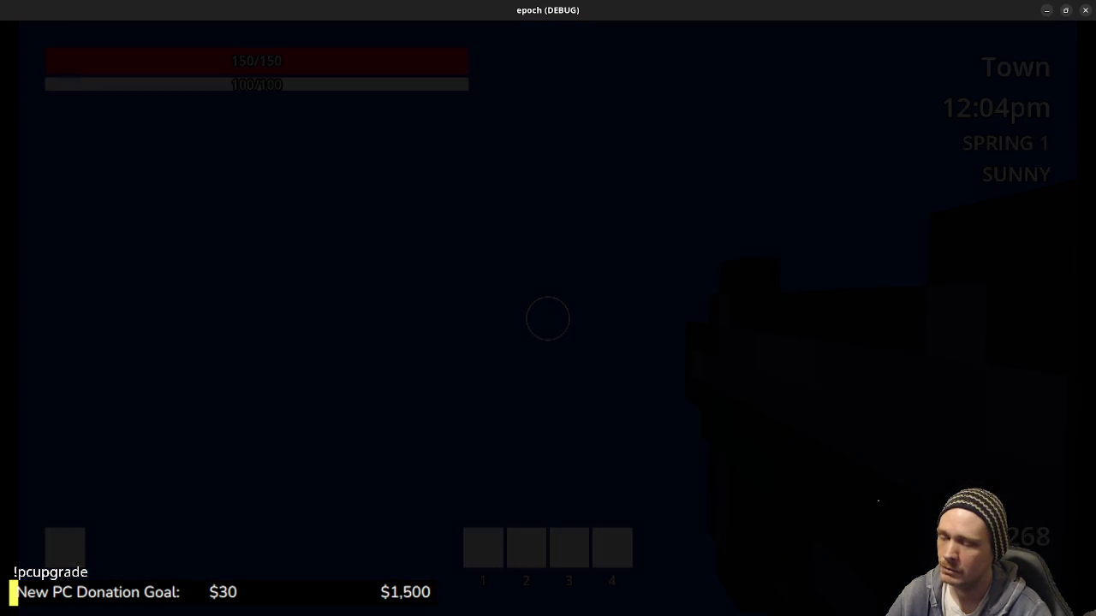
Cross the Main Lot into the blue block, then follow Town's corridor past the Item Shop NPC.
{"action": "key", "text": "w"}
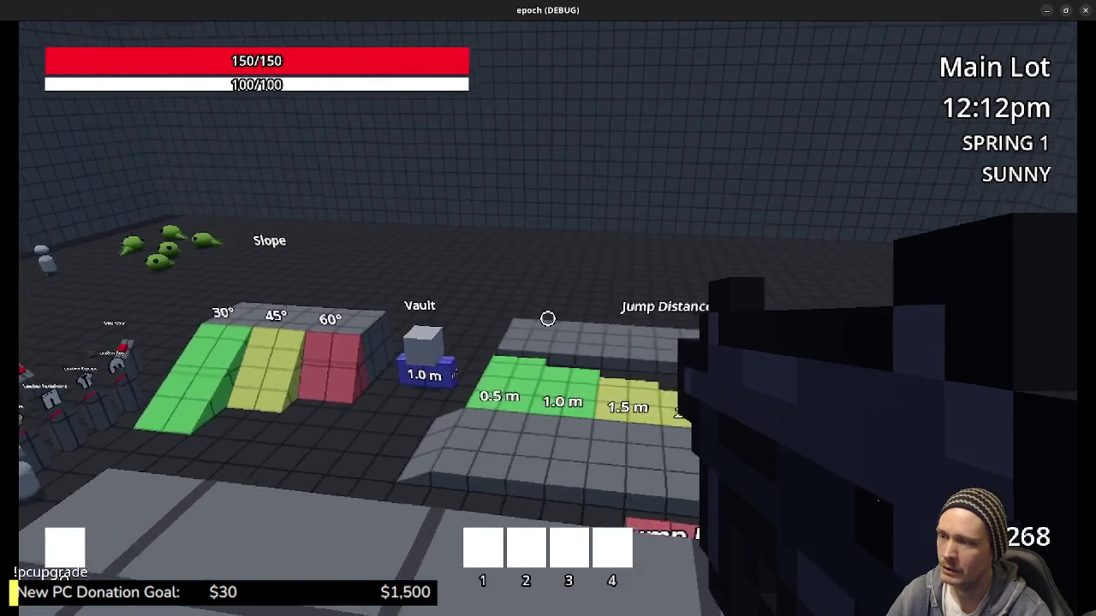
{"action": "key", "text": "w"}
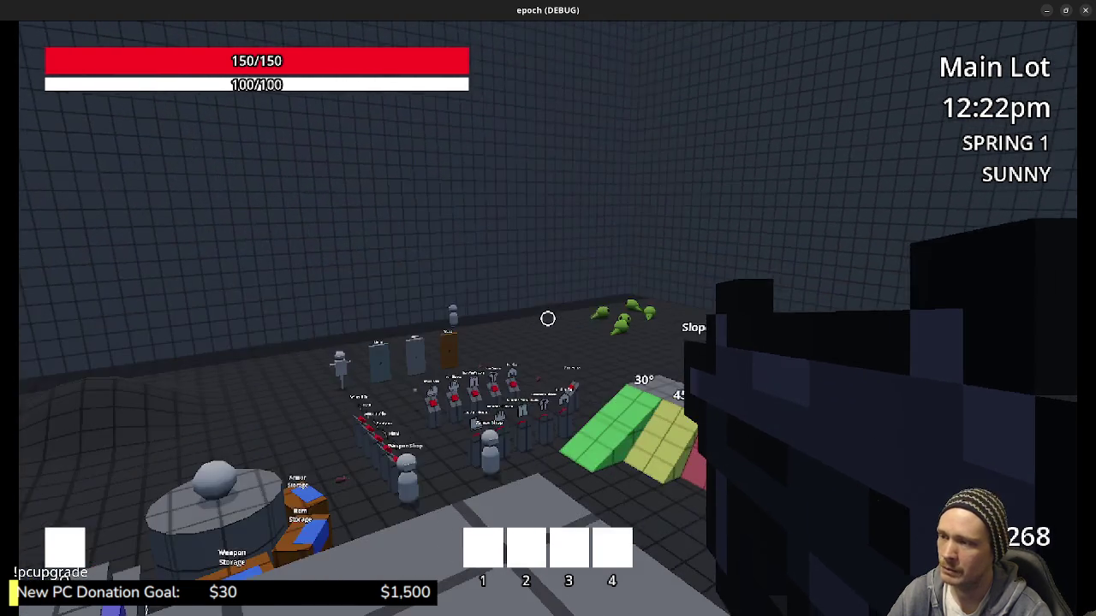
{"action": "key", "text": "w"}
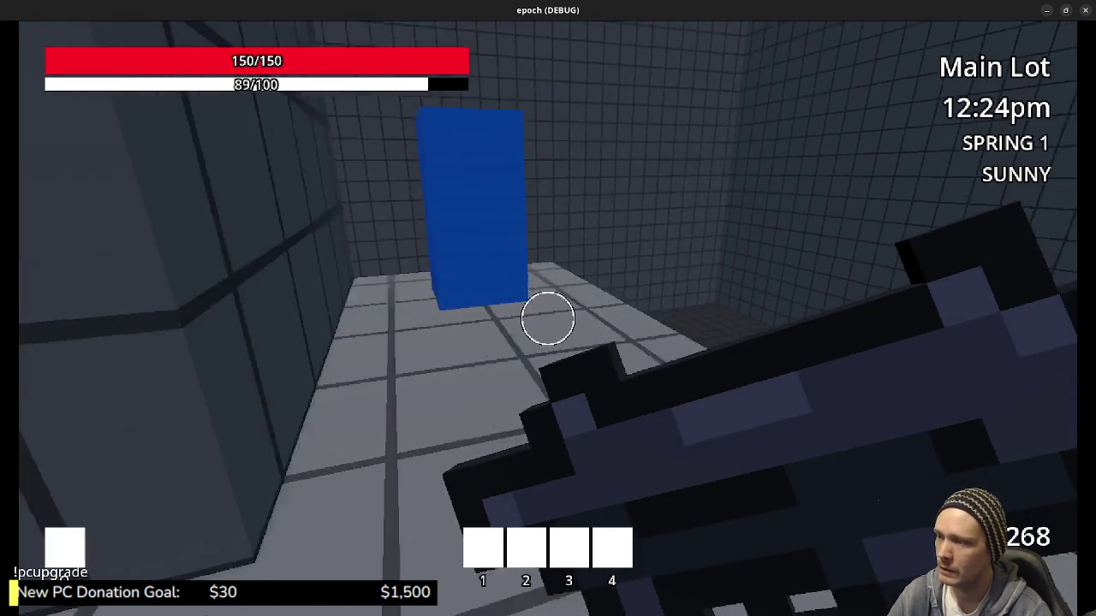
{"action": "key", "text": "w"}
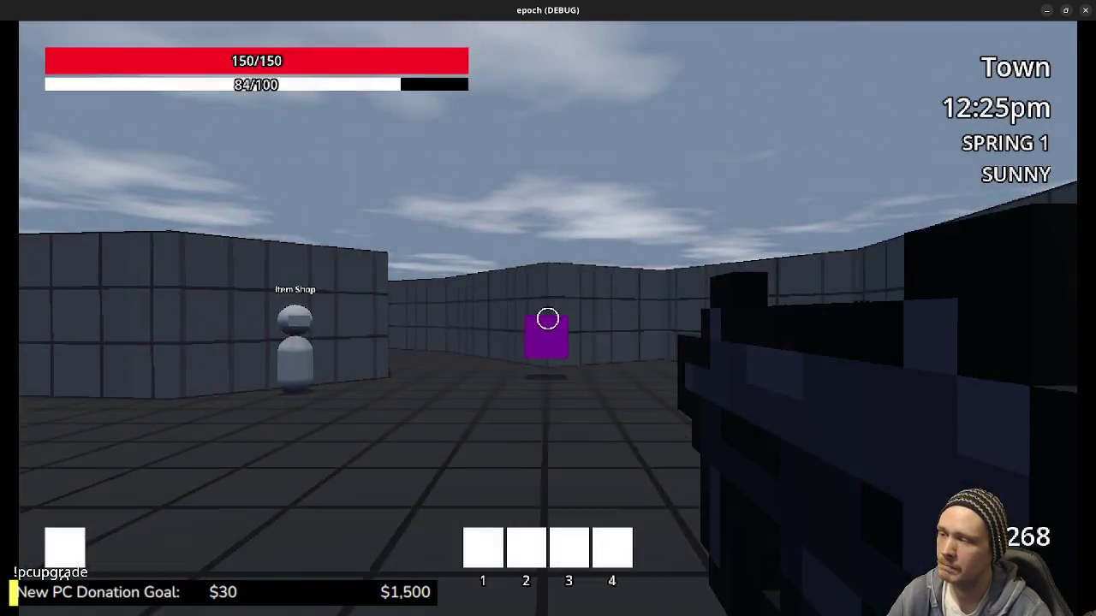
{"action": "key", "text": "w"}
{"action": "key", "text": "w"}
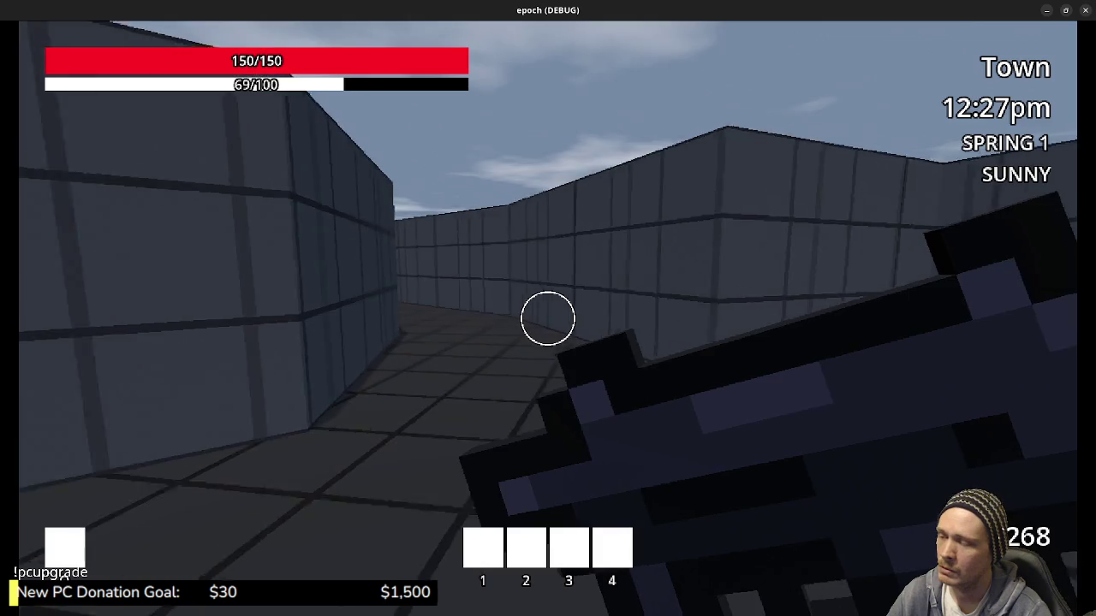
{"action": "key", "text": "w"}
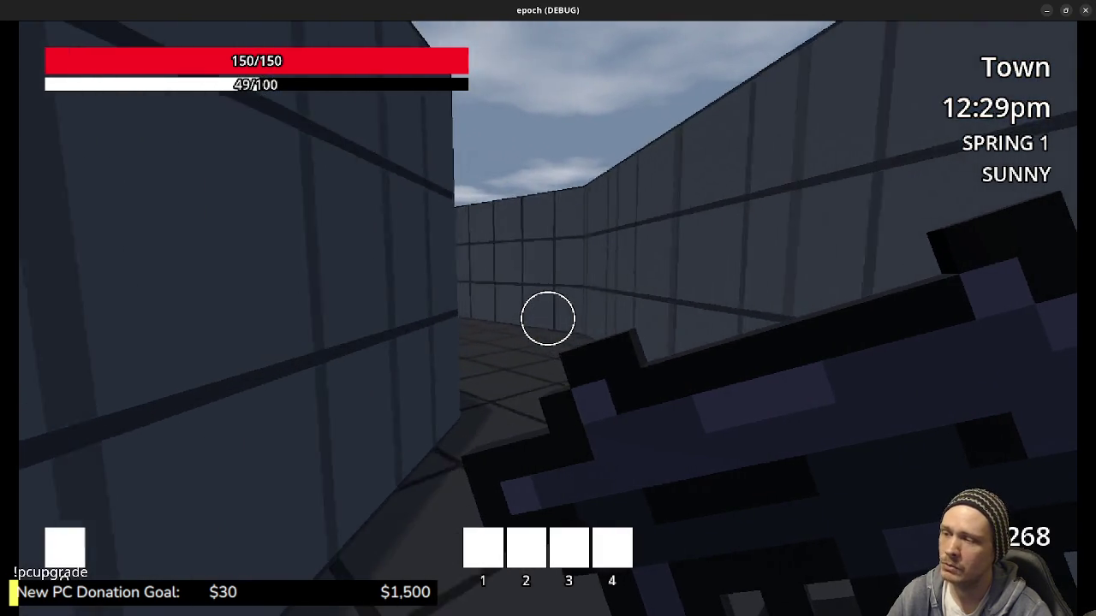
{"action": "key", "text": "w"}
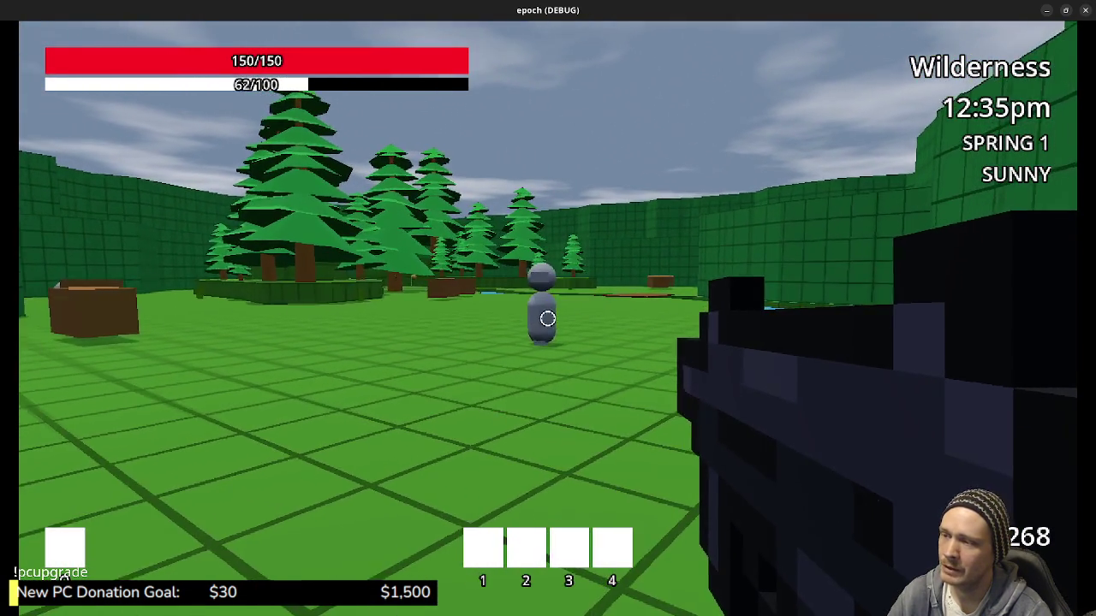
Walk through the Wilderness past its NPC and into the blue box back to Town.
{"action": "key", "text": "w"}
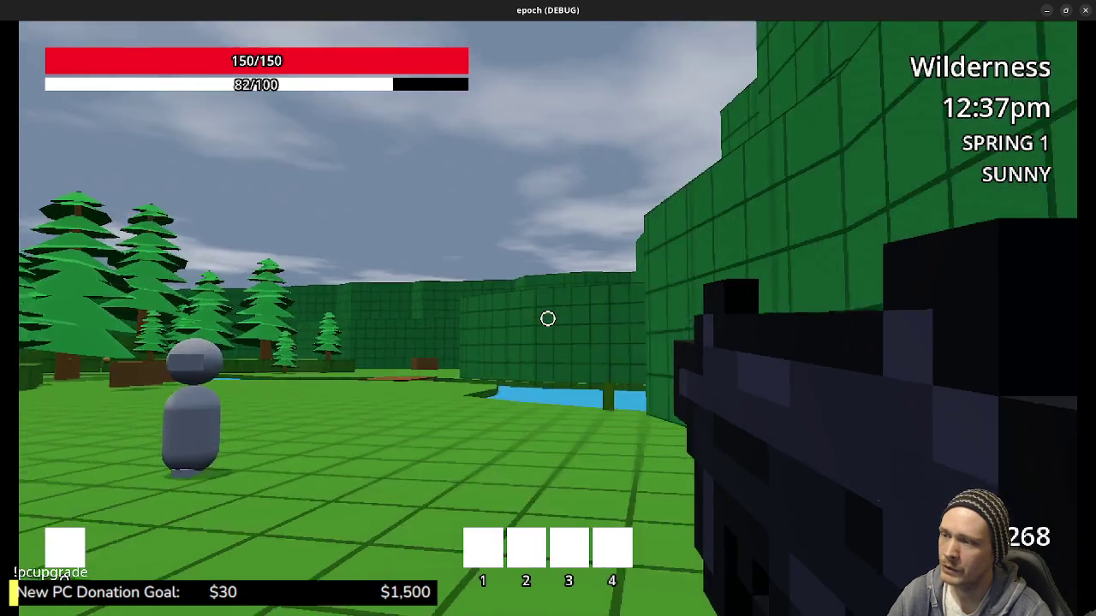
{"action": "key", "text": "w"}
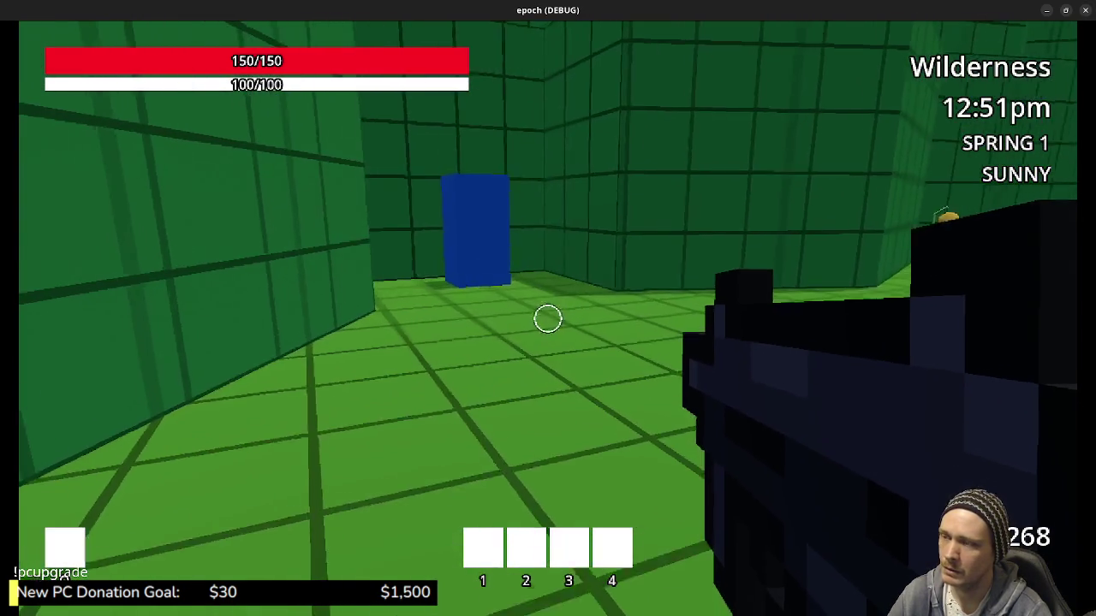
{"action": "key", "text": "w"}
{"action": "key", "text": "w"}
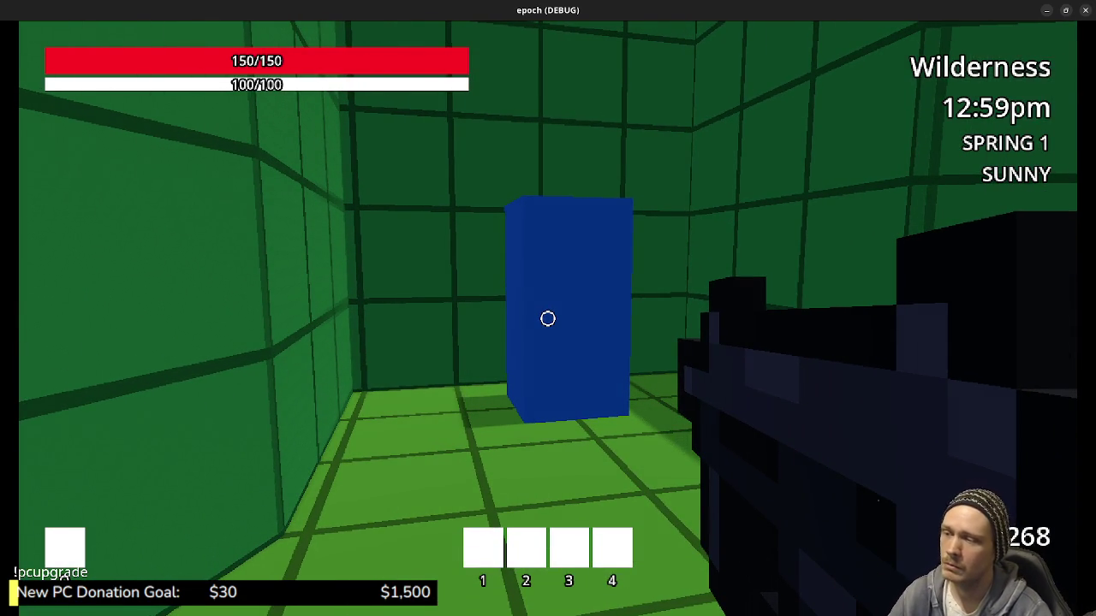
{"action": "key", "text": "w"}
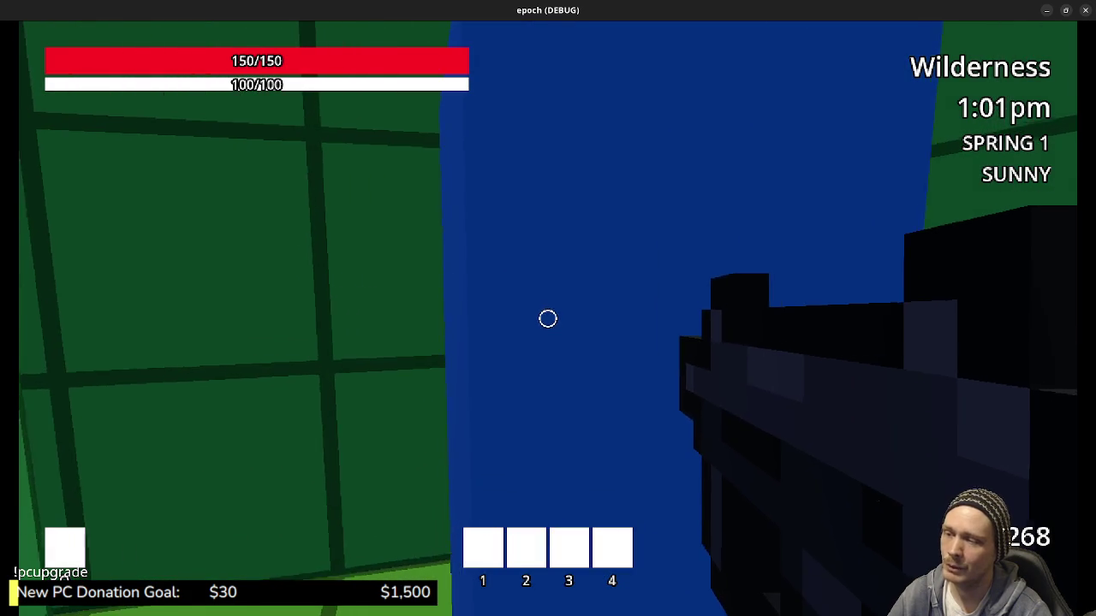
{"action": "key", "text": "w"}
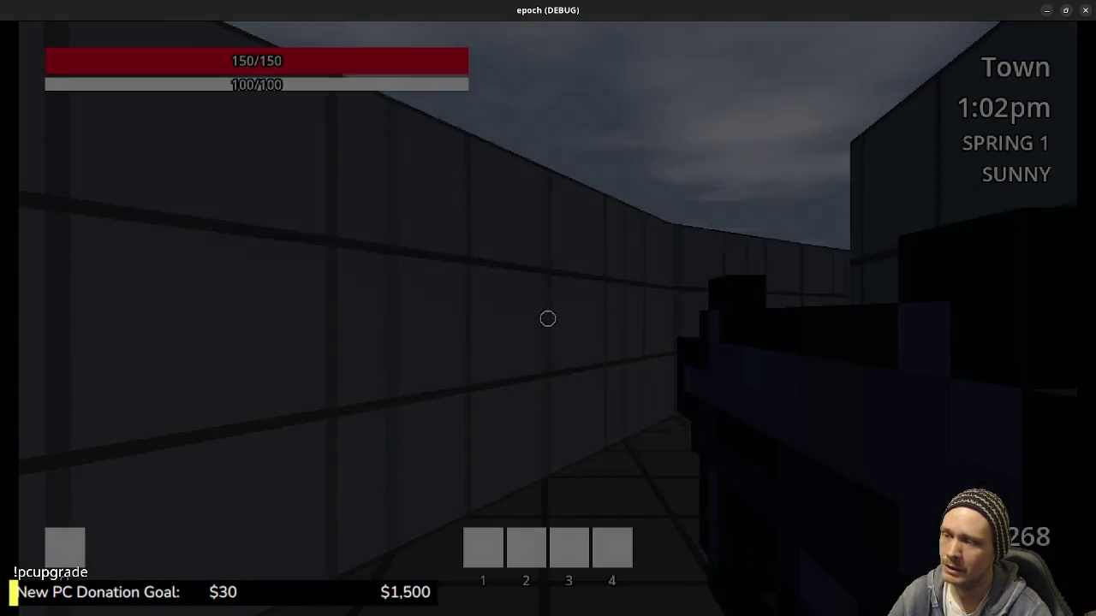
{"action": "key", "text": "w"}
{"action": "key", "text": "w"}
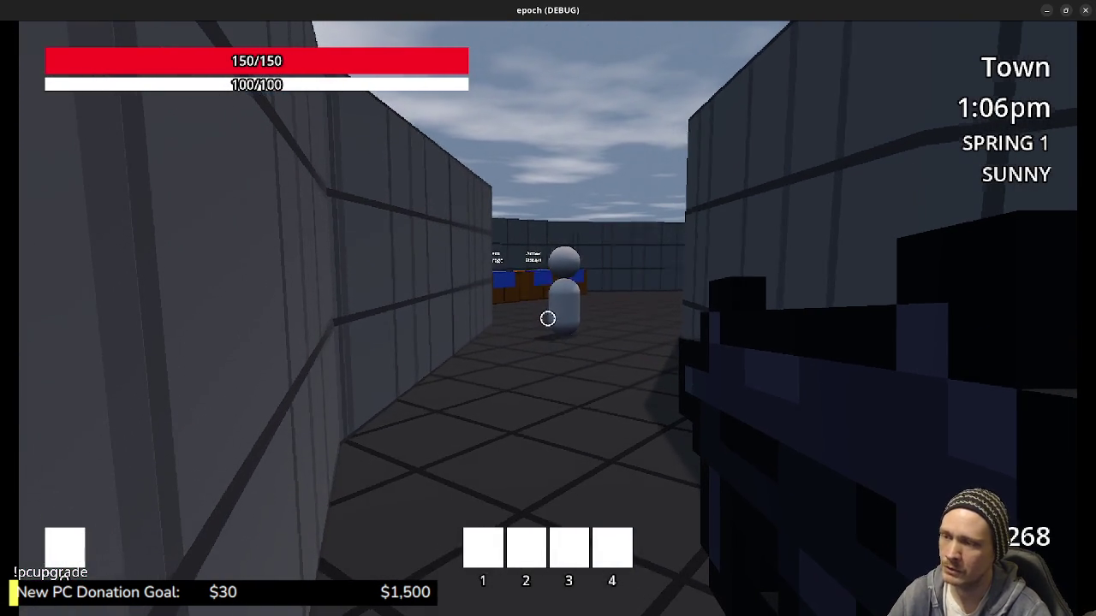
Walk down Town's corridor to the Weapon Storage crate and bring up the inventory and Stats panel.
{"action": "key", "text": "w"}
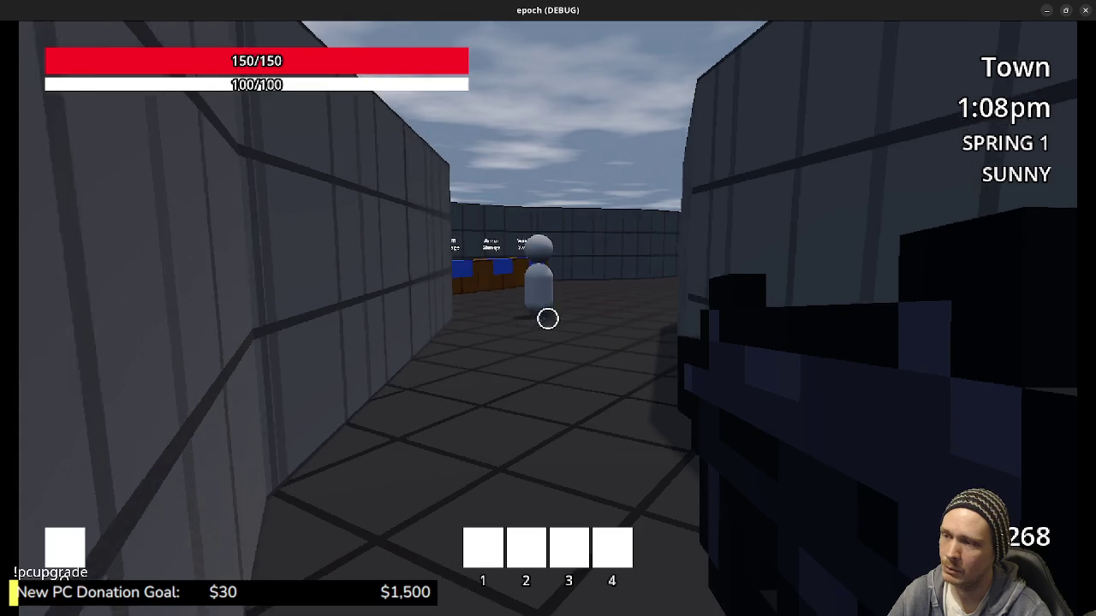
{"action": "key", "text": "w"}
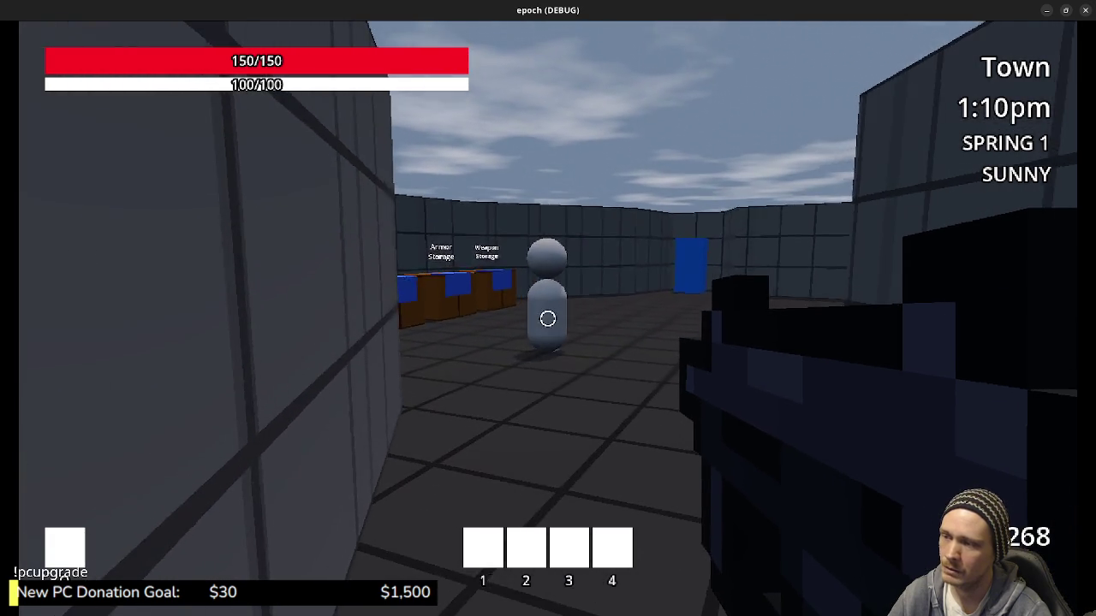
{"action": "key", "text": "w"}
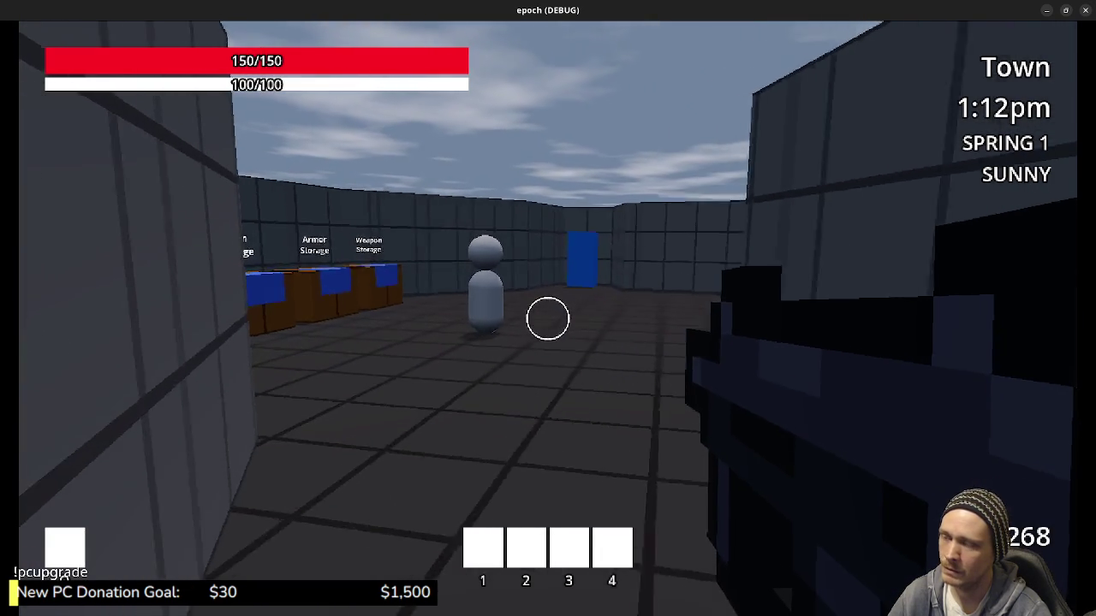
{"action": "key", "text": "a"}
{"action": "key", "text": "w"}
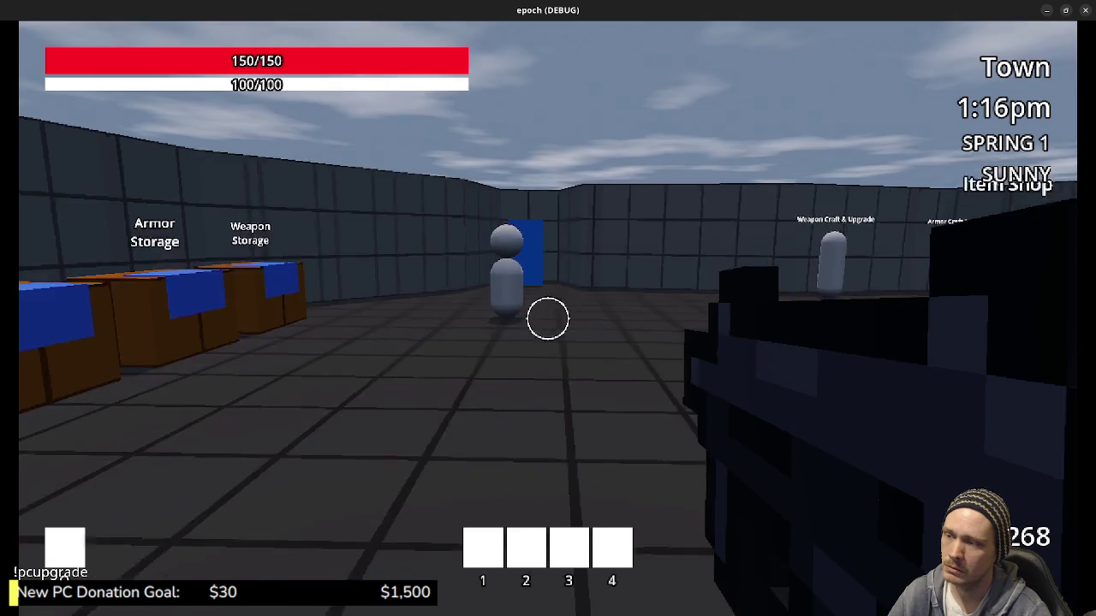
{"action": "key", "text": "w"}
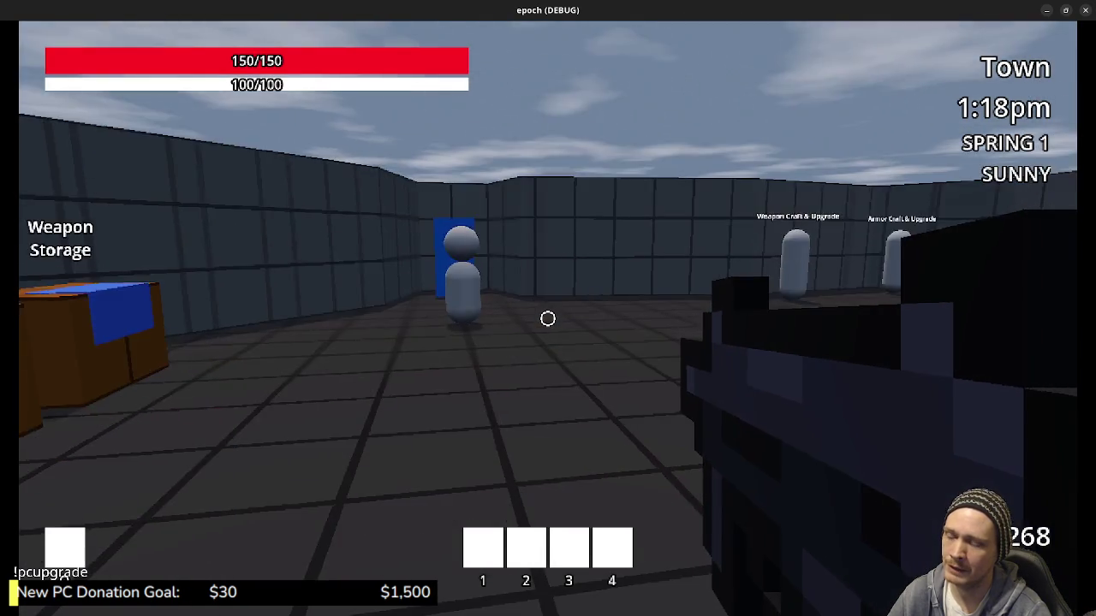
{"action": "key", "text": "w"}
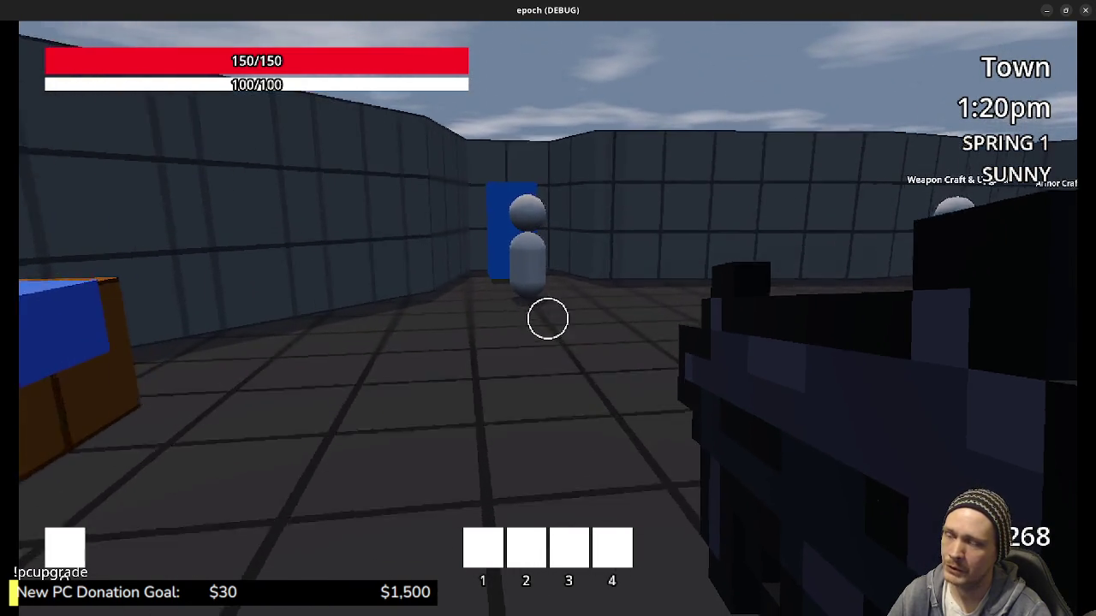
{"action": "key", "text": "w"}
{"action": "key", "text": "w"}
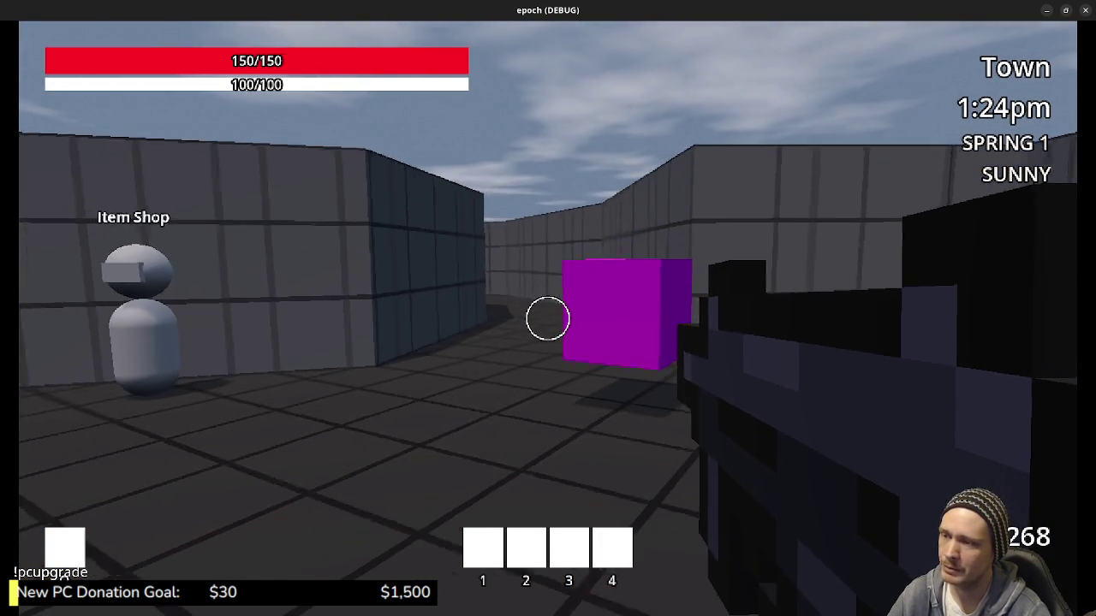
{"action": "key", "text": "w"}
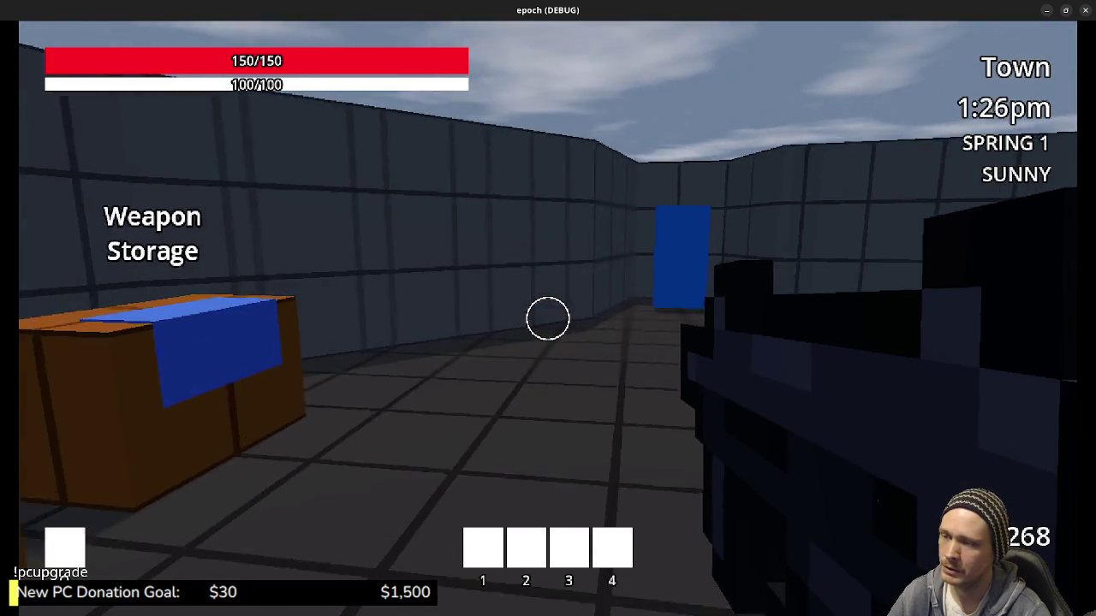
{"action": "key", "text": "Tab"}
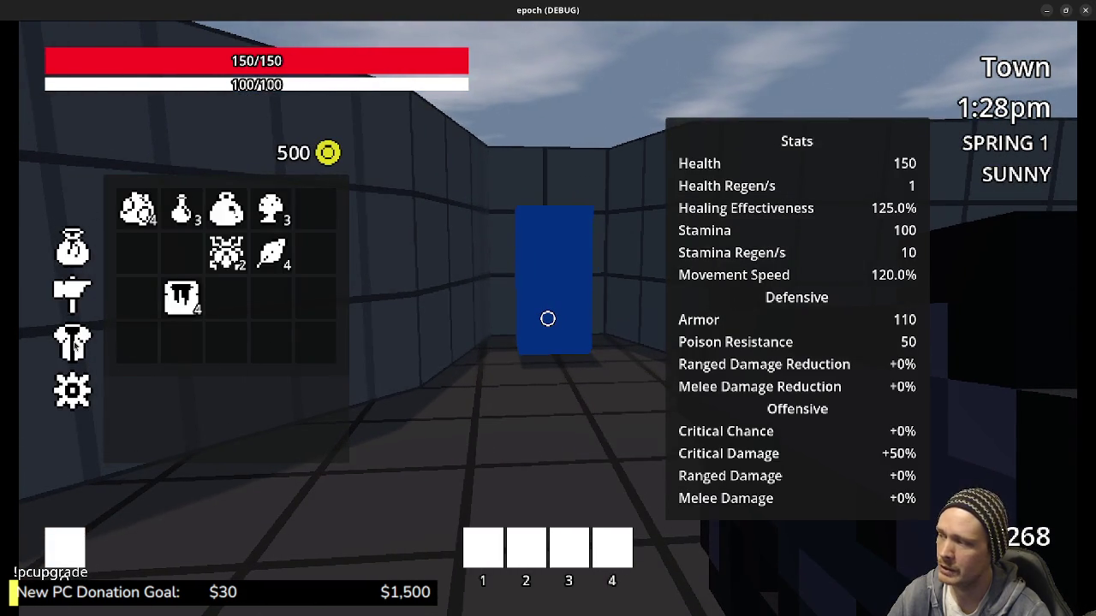
Check the equipped gear, then move Honey and Iron Ore into the backpack's second row.
{"action": "left_click", "coordinate": [75, 347]}
{"action": "left_click", "coordinate": [71, 249]}
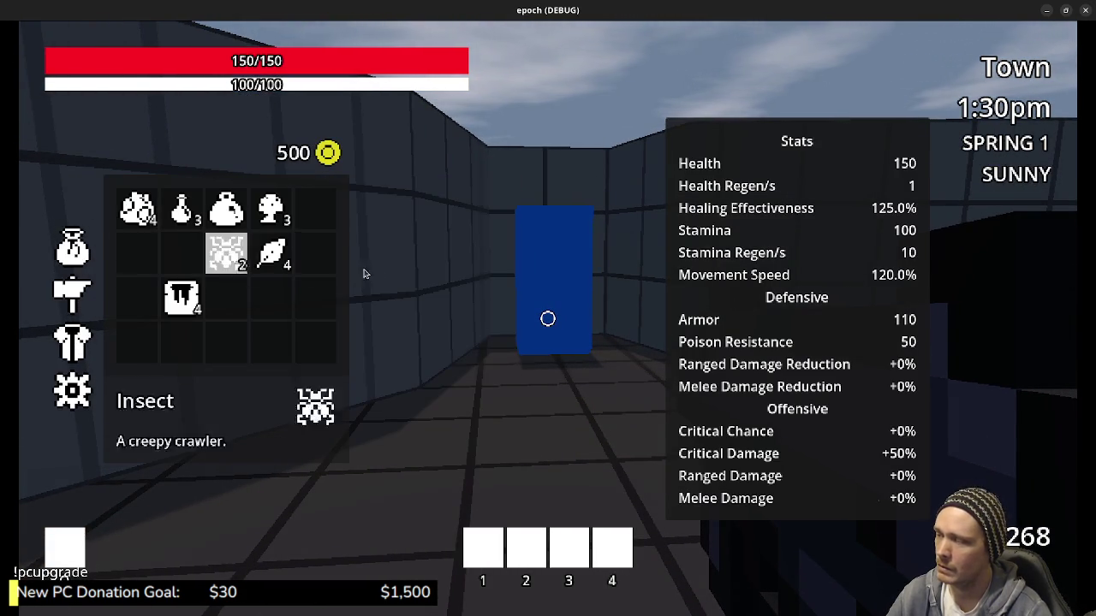
{"action": "left_click_drag", "start_coordinate": [185, 299], "coordinate": [137, 252]}
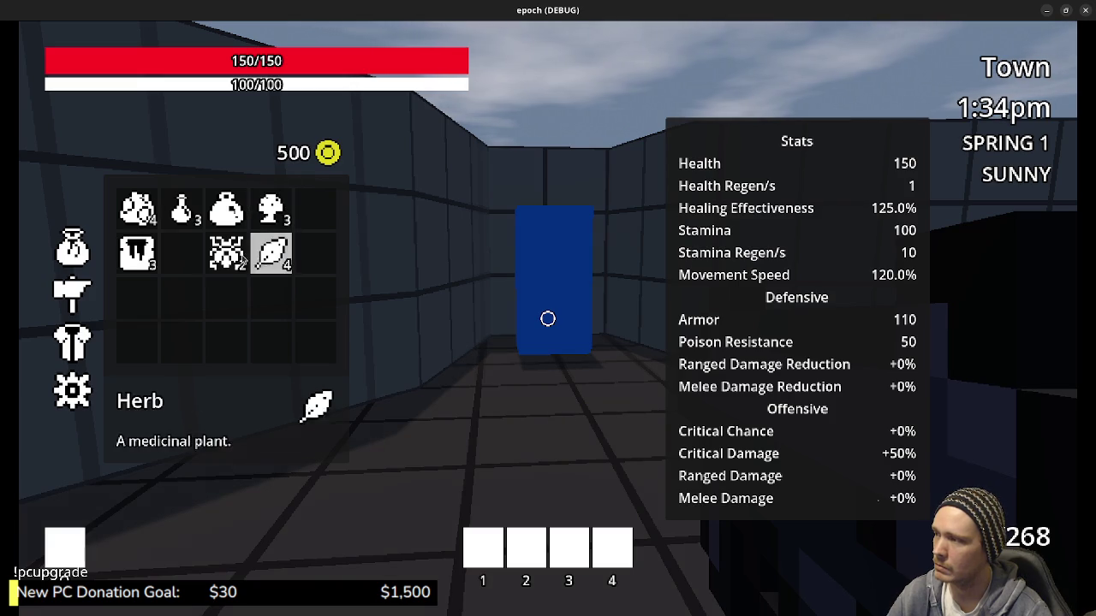
{"action": "mouse_move", "coordinate": [136, 210]}
{"action": "left_mouse_down"}
{"action": "mouse_move", "coordinate": [317, 253]}
{"action": "mouse_move", "coordinate": [137, 209]}
{"action": "mouse_move", "coordinate": [271, 209]}
{"action": "mouse_move", "coordinate": [226, 212]}
{"action": "left_mouse_up"}
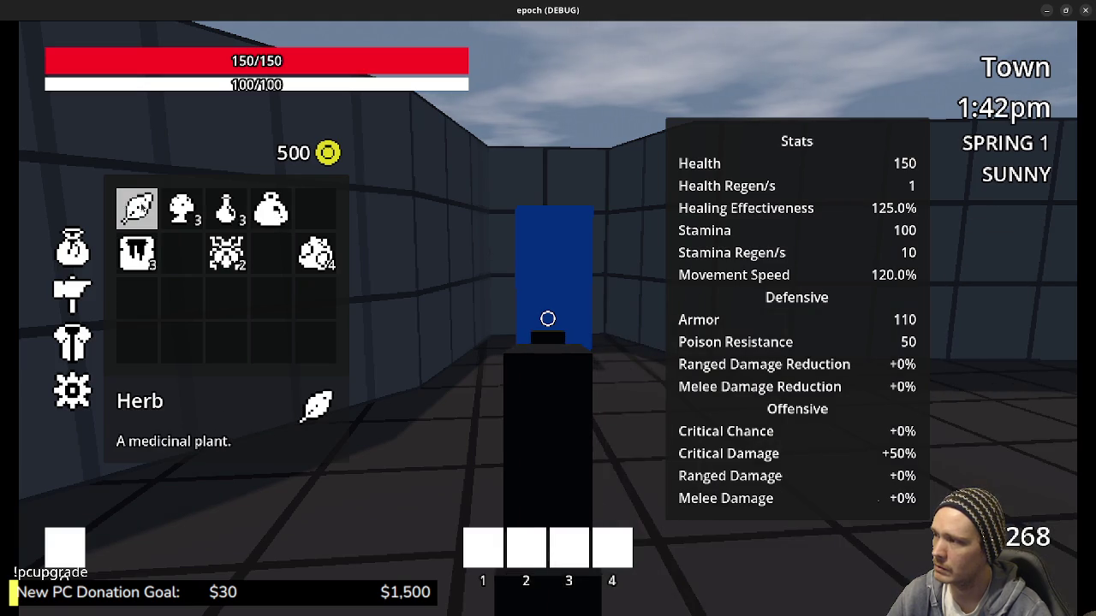
Swap the Herb with the Mega Potion, put Mushroom and the honey stack in the top row, and close the inventory.
{"action": "left_click_drag", "start_coordinate": [137, 210], "coordinate": [271, 210]}
{"action": "left_click_drag", "start_coordinate": [183, 209], "coordinate": [270, 209]}
{"action": "left_click_drag", "start_coordinate": [137, 252], "coordinate": [315, 210]}
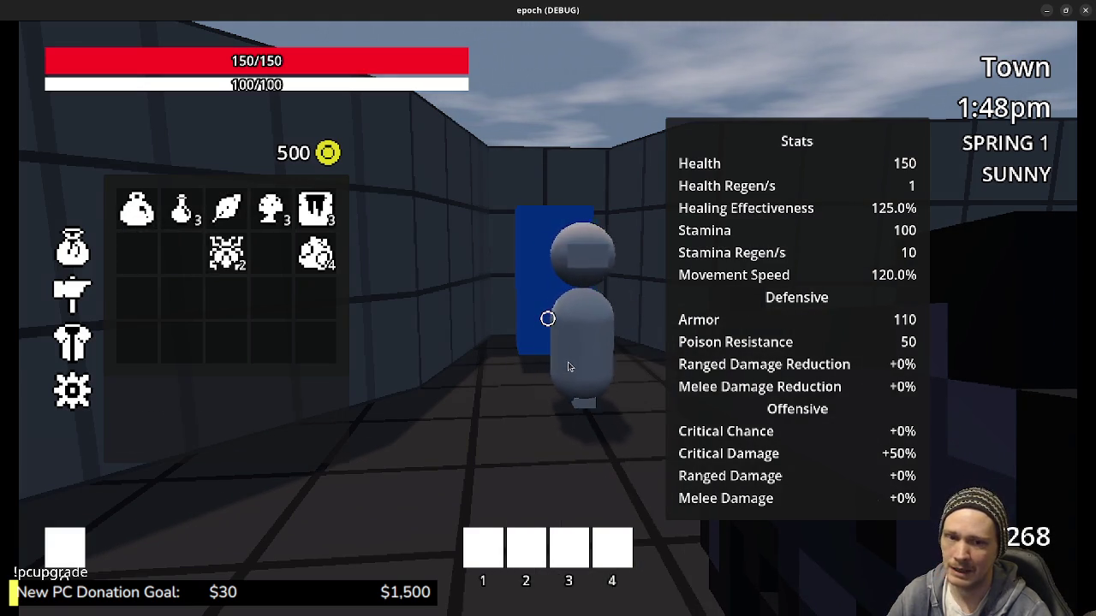
{"action": "key", "text": "Tab"}
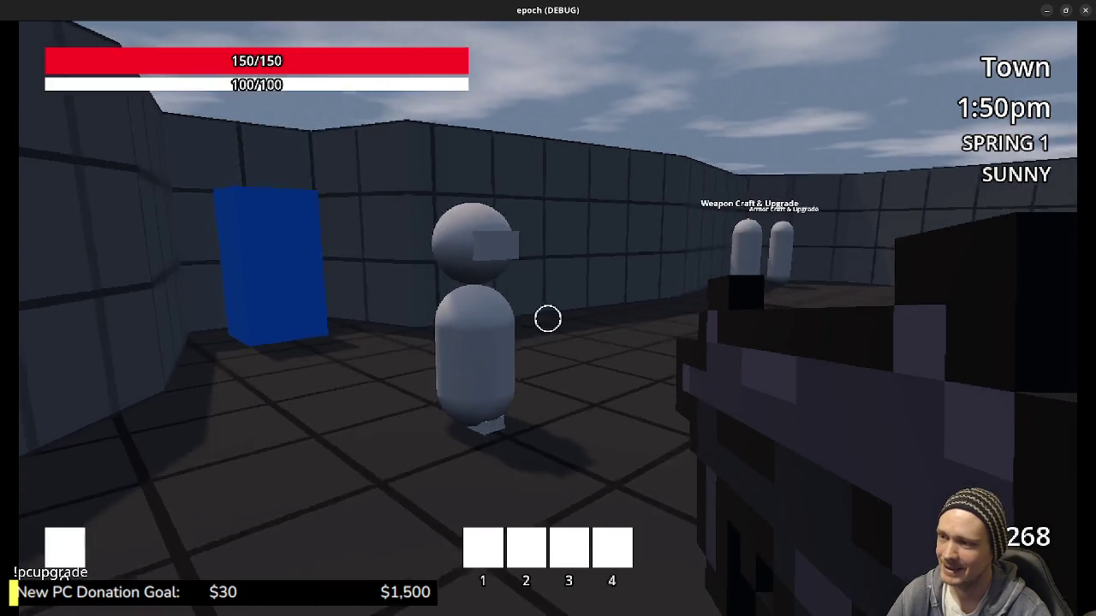
Go through the blue door into Main Lot, walk toward the magenta cube, then quit the game with F8.
{"action": "key", "text": "shift+w"}
{"action": "key", "text": "w"}
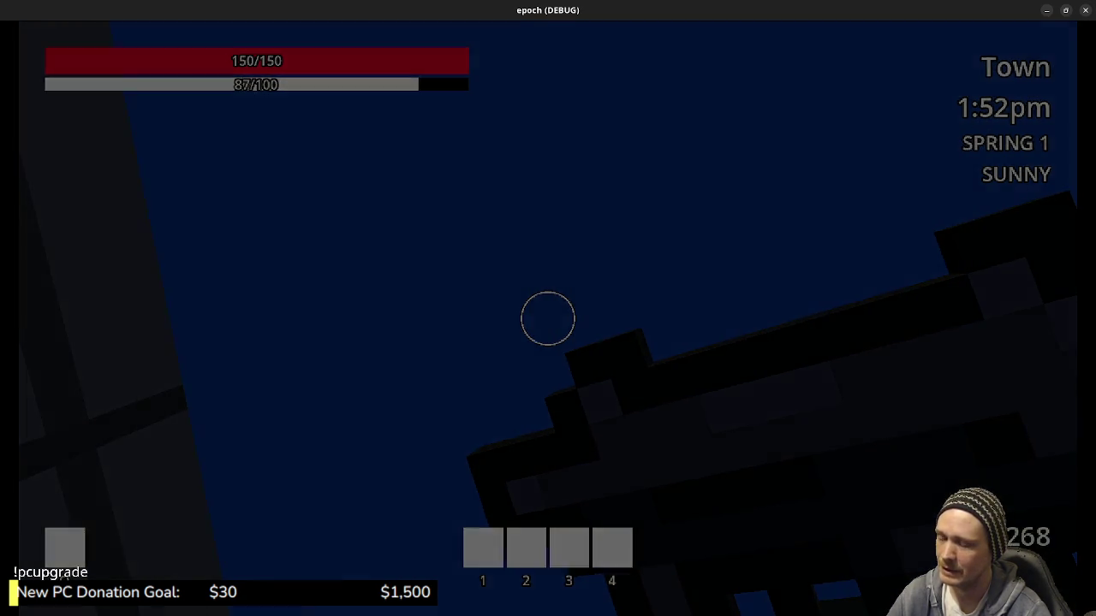
{"action": "key", "text": "space"}
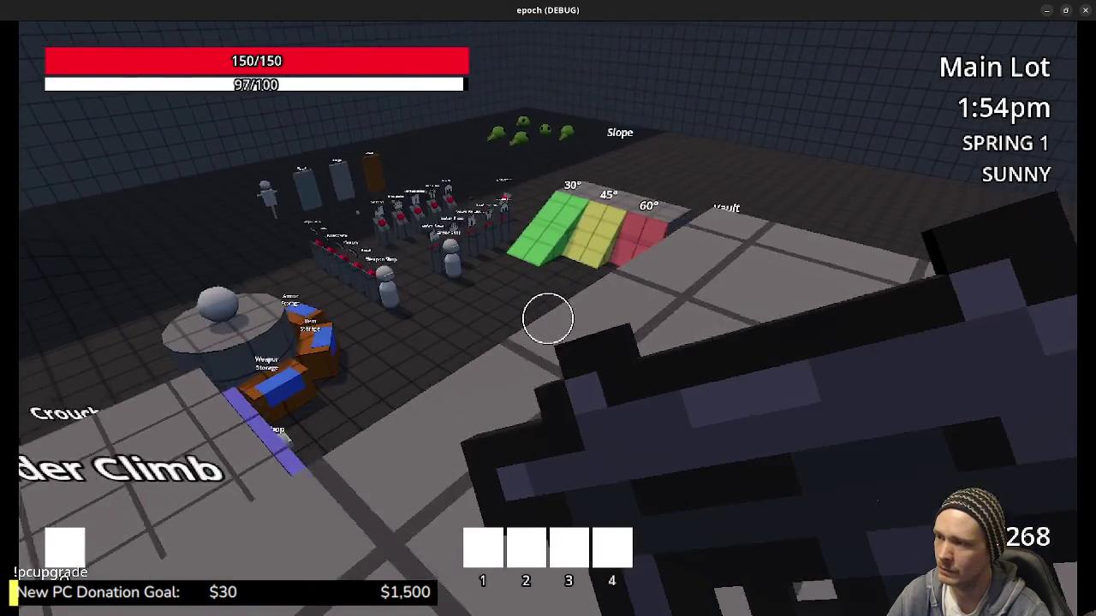
{"action": "key", "text": "w"}
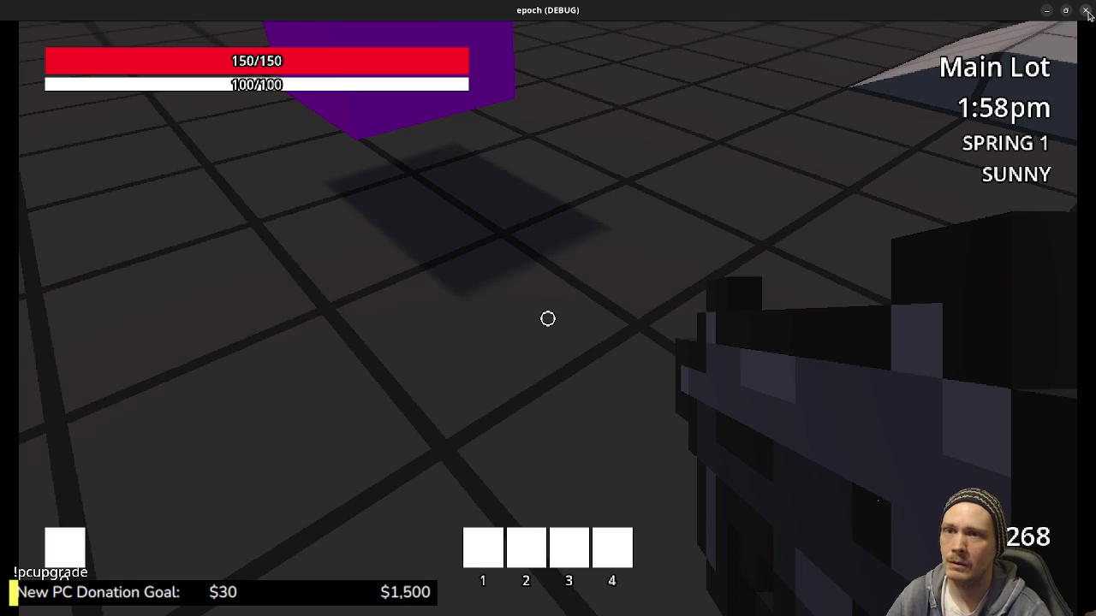
{"action": "key", "text": "F8"}
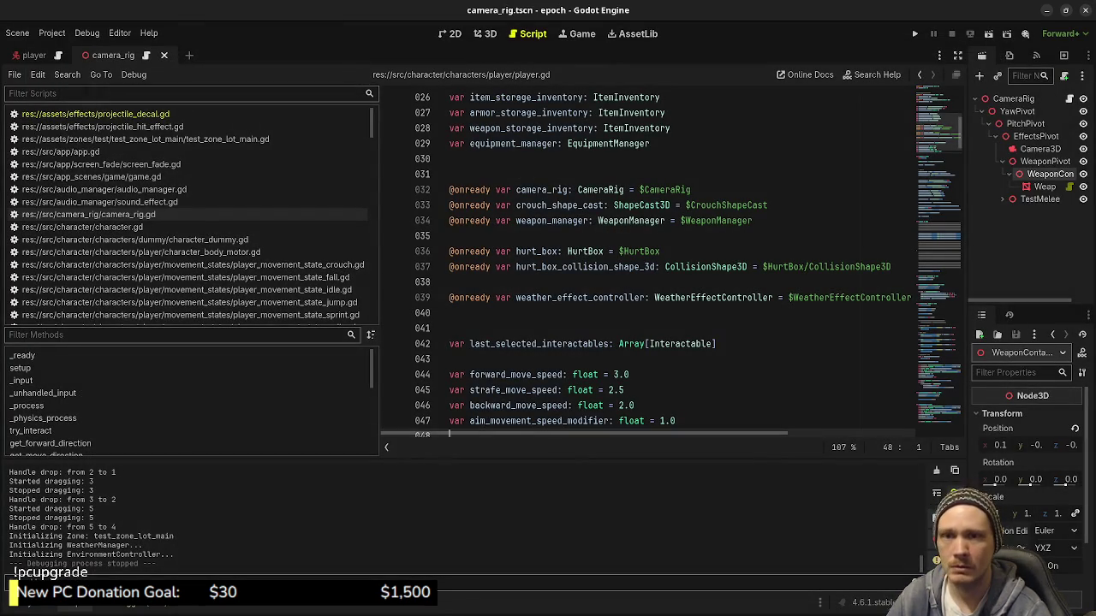
Switch from the Godot editor to Obsidian's Tasks kanban board.
{"action": "key", "text": "alt+Tab"}
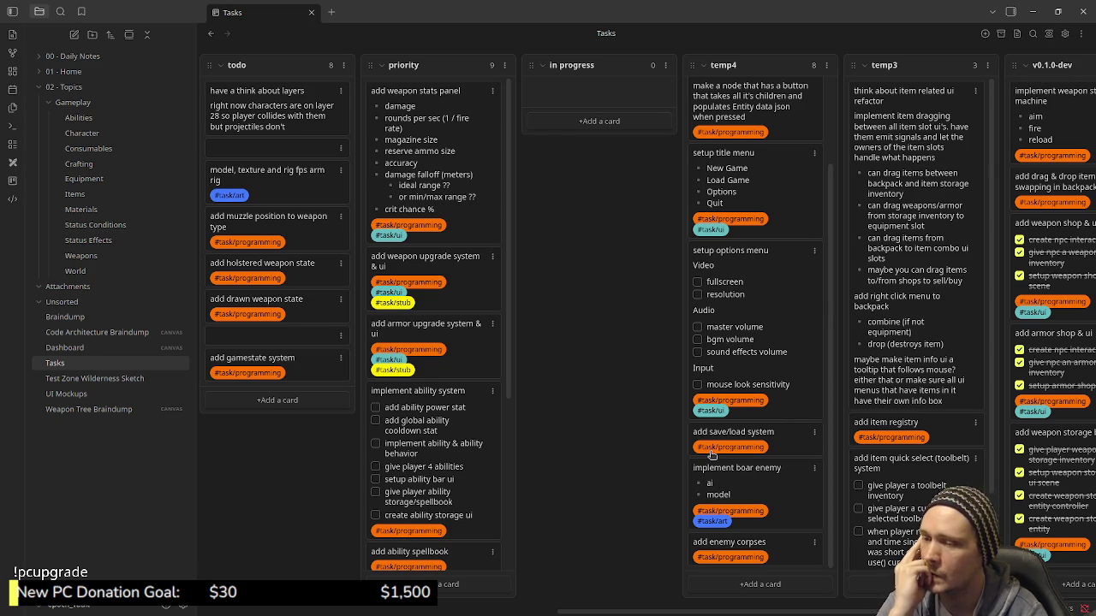
{"action": "scroll", "coordinate": [898, 462], "scroll_direction": "down", "scroll_amount": 2}
{"action": "scroll", "coordinate": [903, 469], "scroll_direction": "up", "scroll_amount": 2}
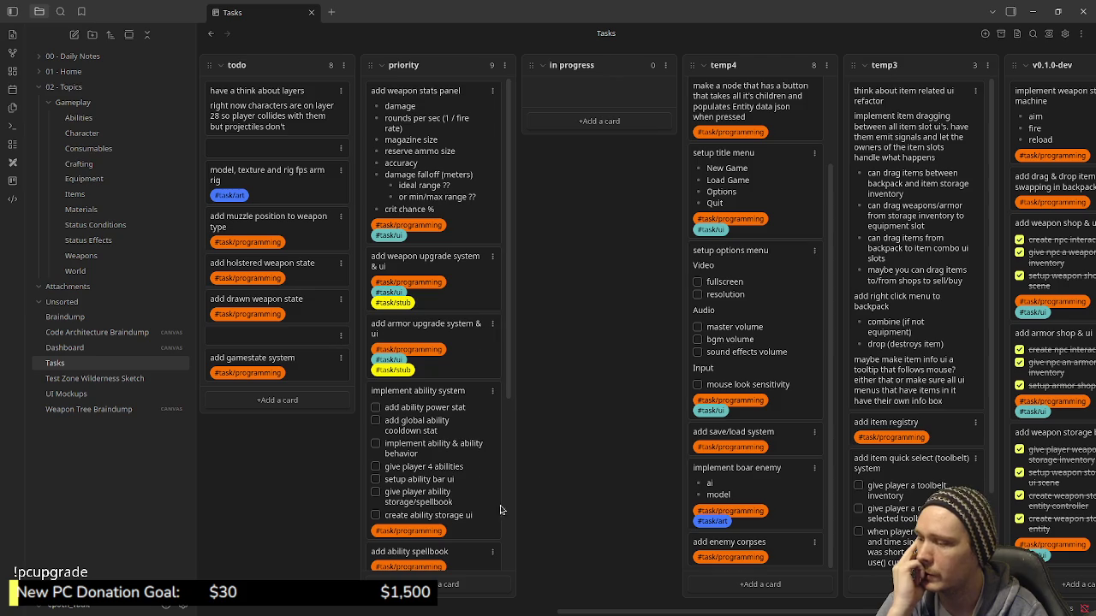
{"action": "scroll", "coordinate": [438, 492], "scroll_direction": "down", "scroll_amount": 4}
{"action": "scroll", "coordinate": [438, 492], "scroll_direction": "up", "scroll_amount": 4}
{"action": "scroll", "coordinate": [438, 492], "scroll_direction": "down", "scroll_amount": 3}
{"action": "scroll", "coordinate": [439, 492], "scroll_direction": "up", "scroll_amount": 3}
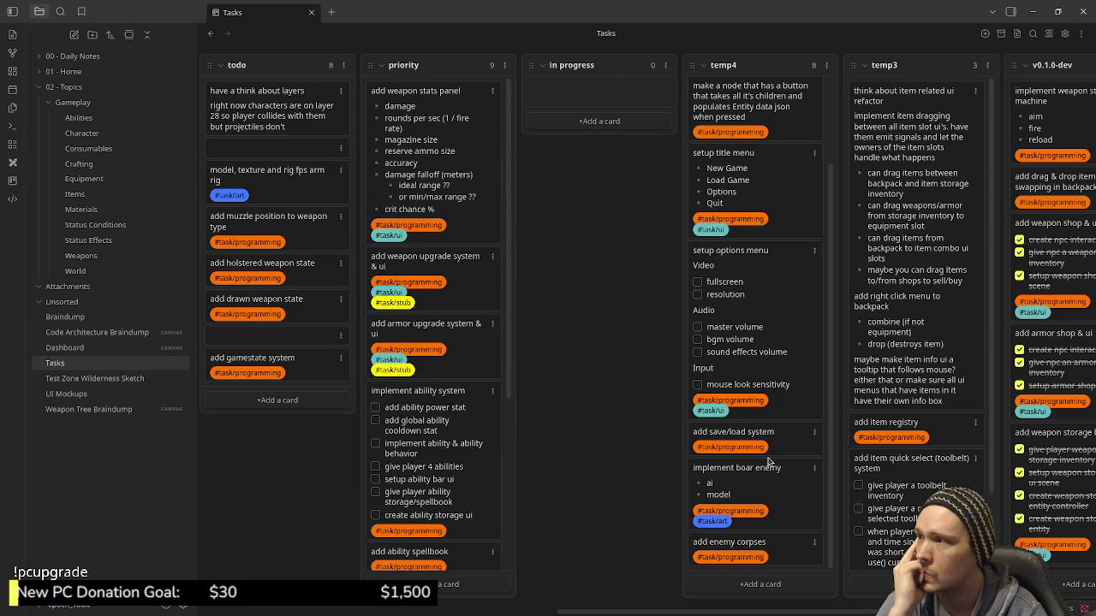
{"action": "scroll", "coordinate": [479, 415], "scroll_direction": "down", "scroll_amount": 1}
{"action": "scroll", "coordinate": [473, 413], "scroll_direction": "down", "scroll_amount": 2}
{"action": "scroll", "coordinate": [473, 412], "scroll_direction": "down", "scroll_amount": 2}
{"action": "scroll", "coordinate": [474, 413], "scroll_direction": "down", "scroll_amount": 1}
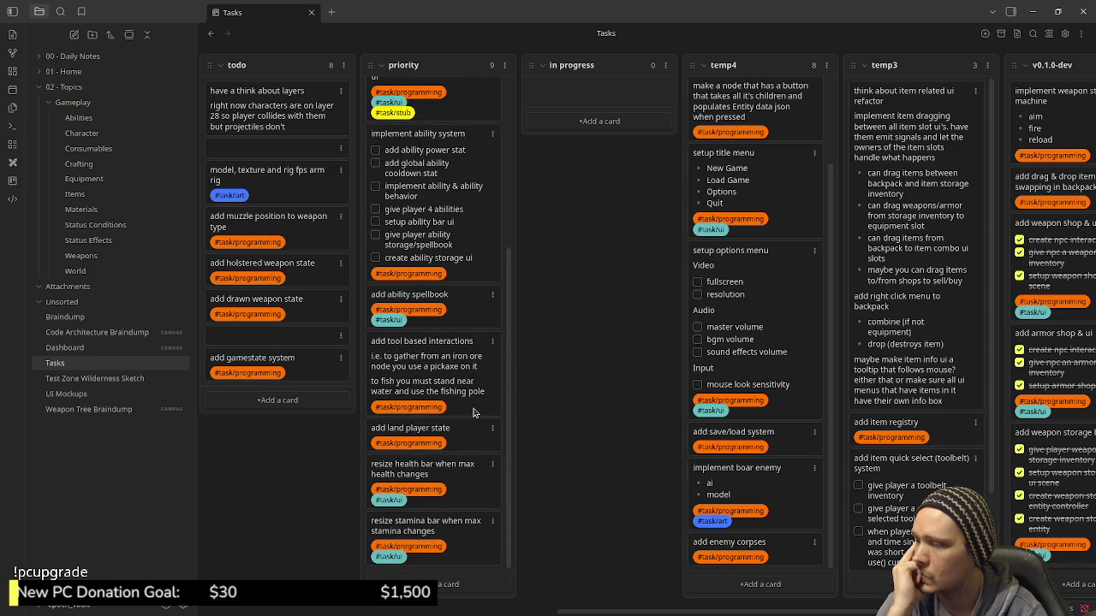
{"action": "scroll", "coordinate": [473, 413], "scroll_direction": "up", "scroll_amount": 5}
{"action": "scroll", "coordinate": [474, 412], "scroll_direction": "up", "scroll_amount": 1}
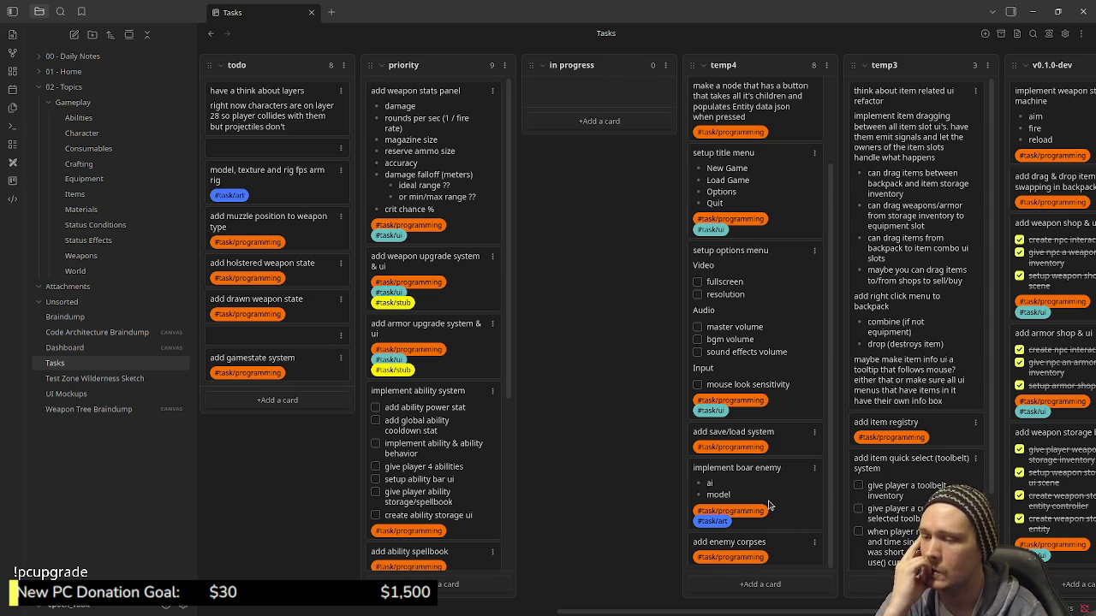
{"action": "scroll", "coordinate": [768, 505], "scroll_direction": "up", "scroll_amount": 2}
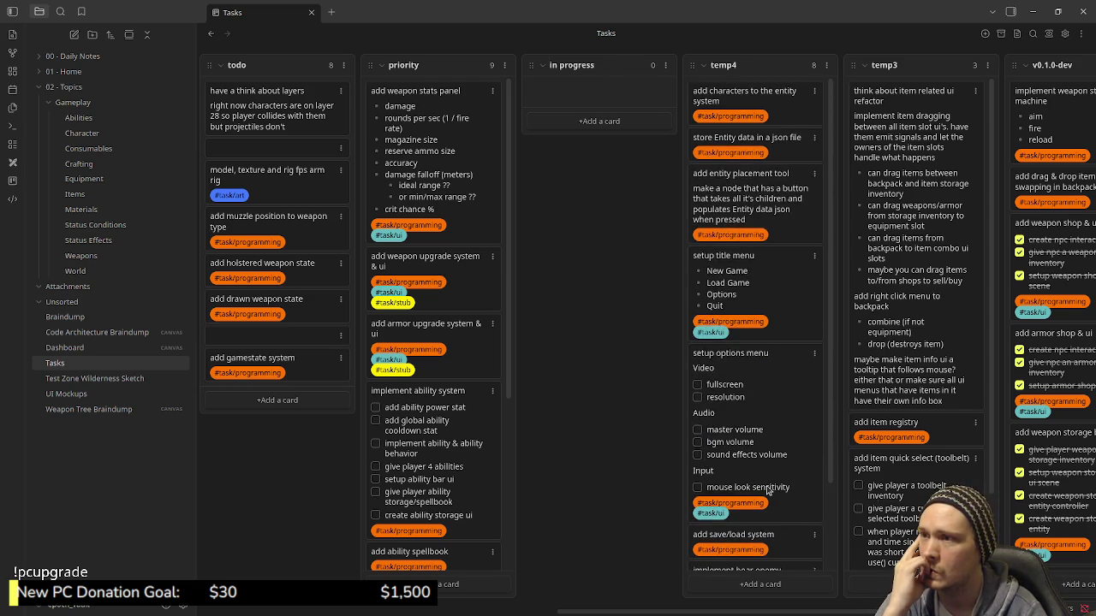
{"action": "scroll", "coordinate": [768, 490], "scroll_direction": "down", "scroll_amount": 2}
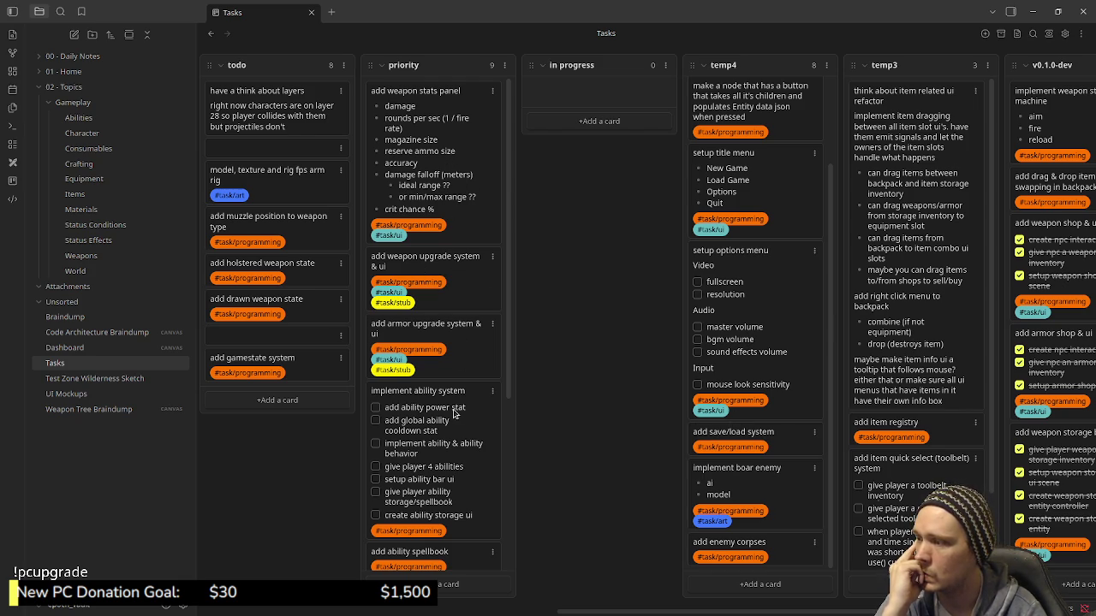
{"action": "scroll", "coordinate": [465, 470], "scroll_direction": "down", "scroll_amount": 3}
{"action": "scroll", "coordinate": [467, 460], "scroll_direction": "down", "scroll_amount": 3}
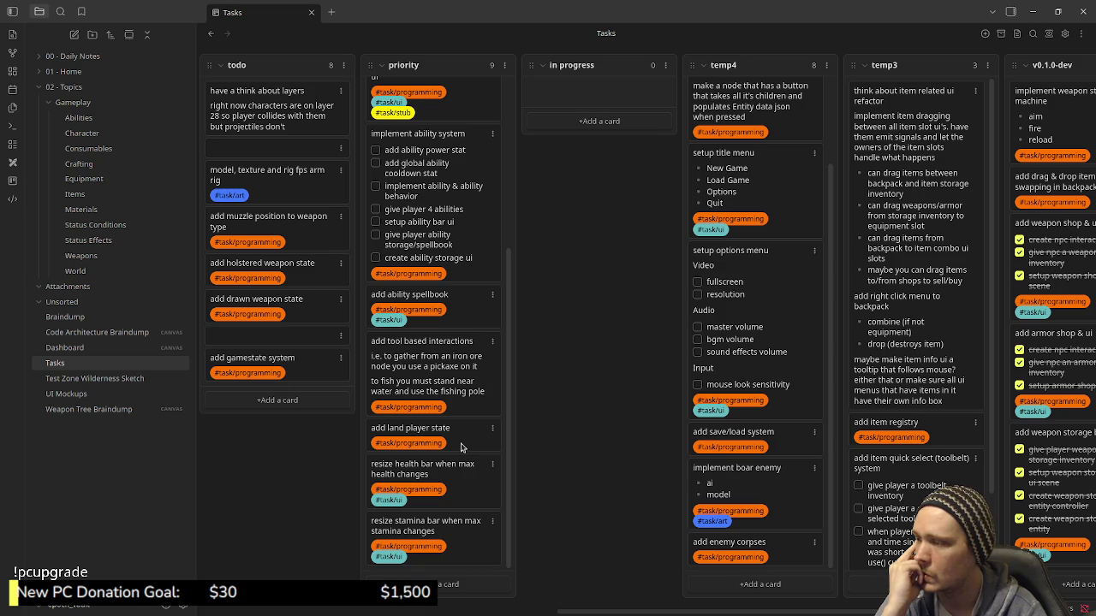
{"action": "scroll", "coordinate": [439, 404], "scroll_direction": "up", "scroll_amount": 5}
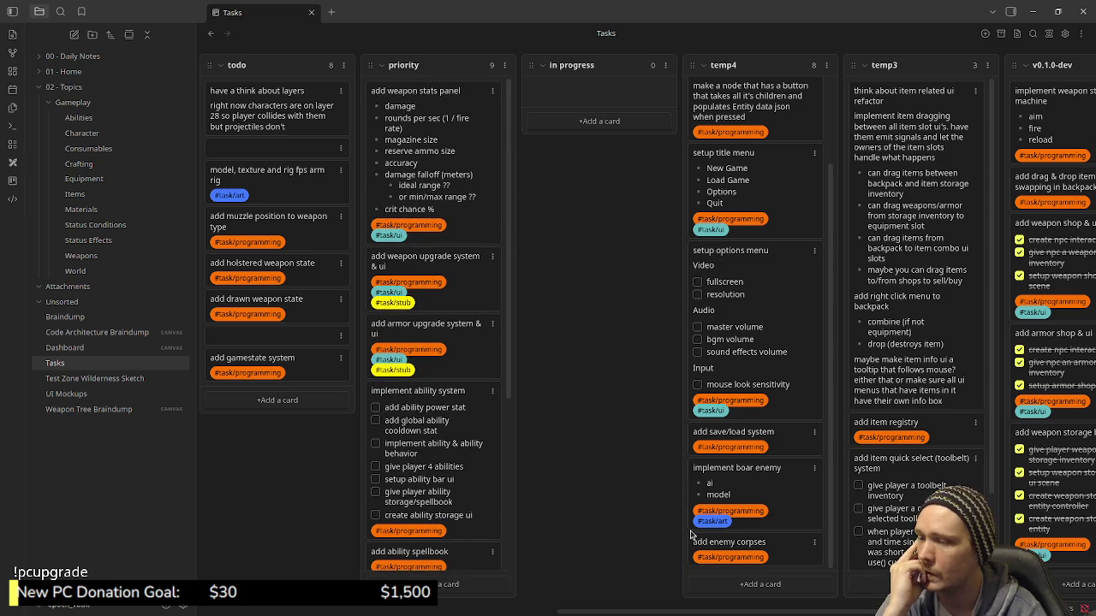
{"action": "left_click_drag", "start_coordinate": [448, 138], "coordinate": [432, 98]}
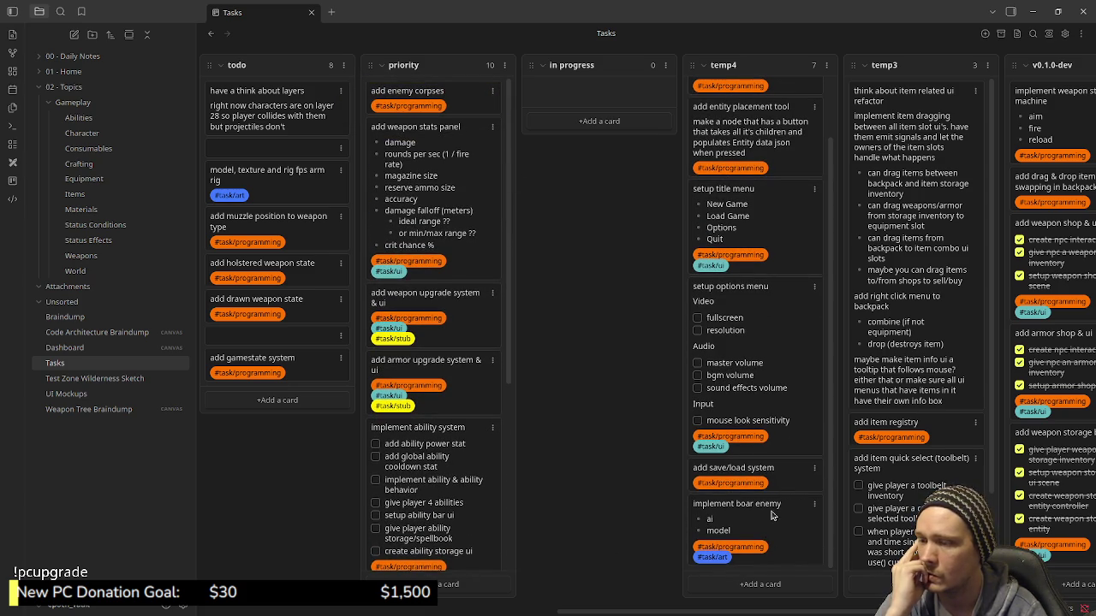
Move temp4's cards (boar enemy, save/load, options menu, title menu, entity placement, JSON entity data) into priority.
{"action": "left_click_drag", "start_coordinate": [736, 503], "coordinate": [437, 95]}
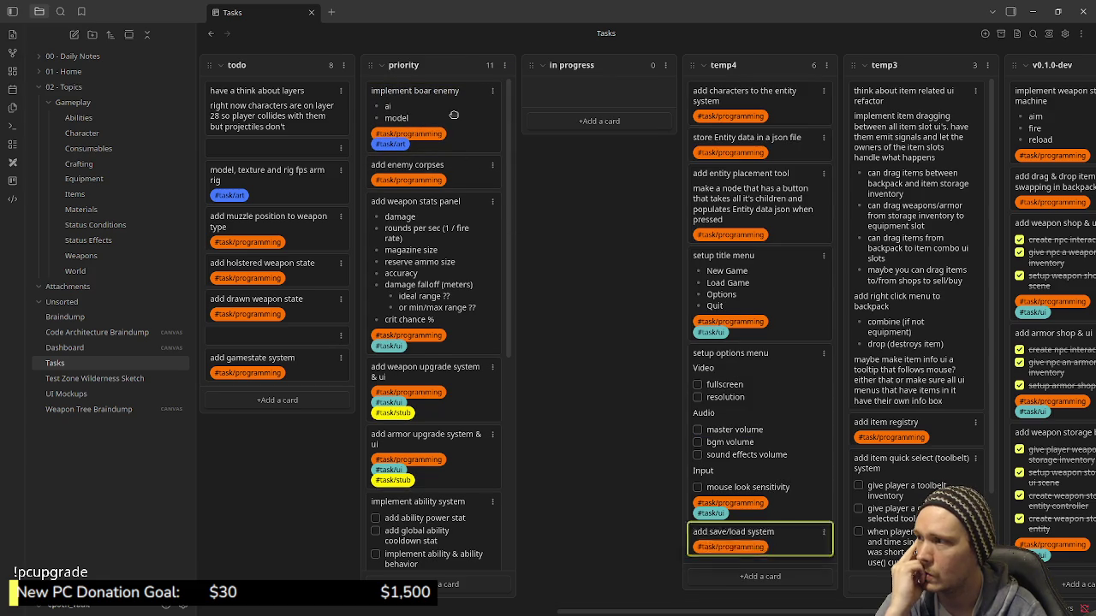
{"action": "left_click_drag", "start_coordinate": [453, 117], "coordinate": [460, 117]}
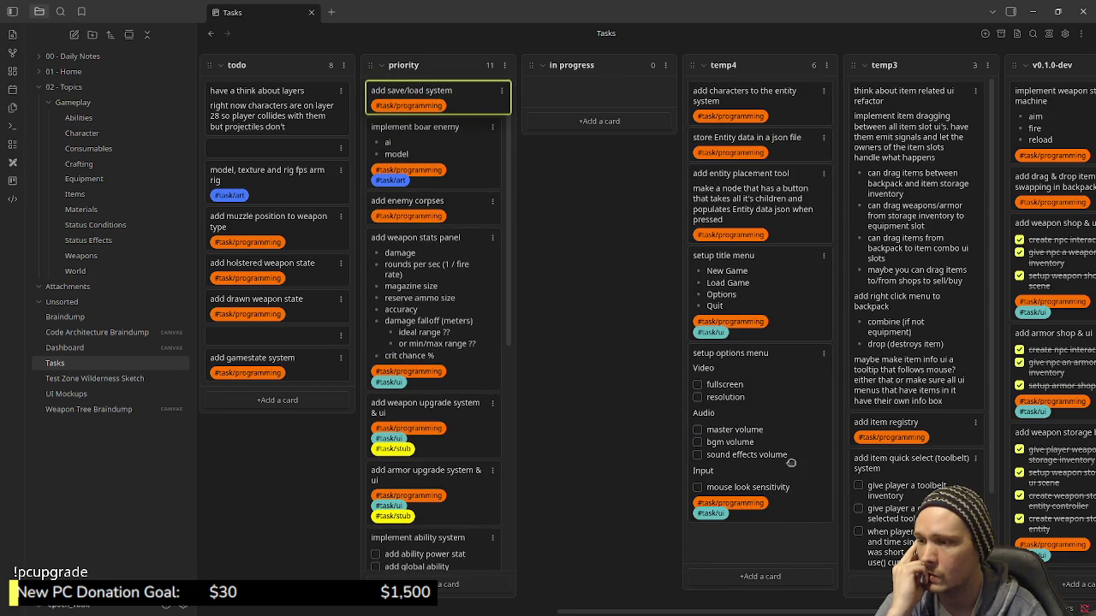
{"action": "left_click_drag", "start_coordinate": [723, 353], "coordinate": [437, 96]}
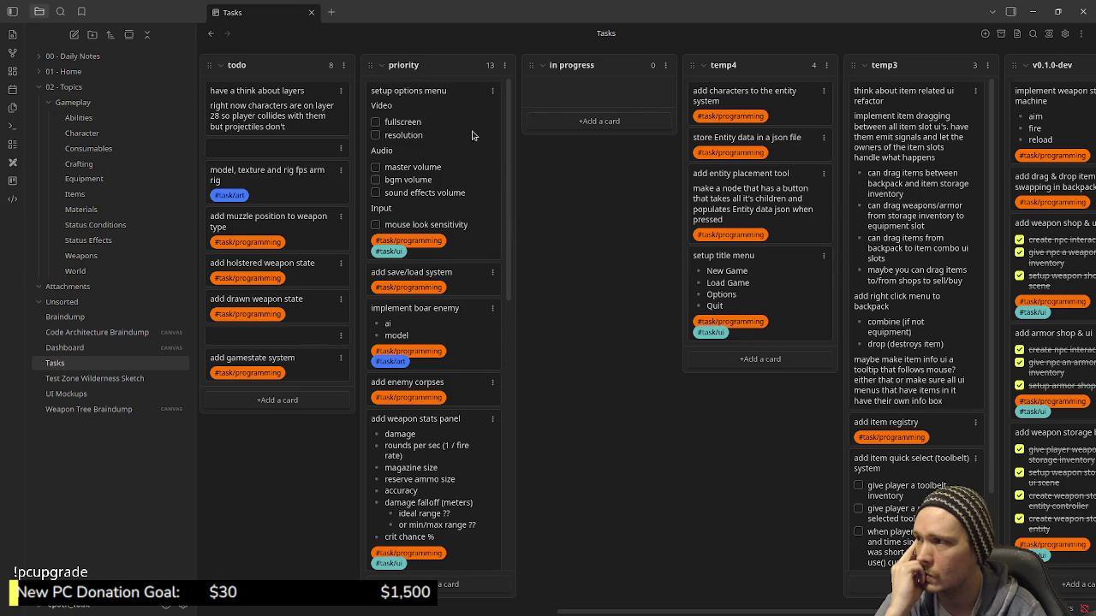
{"action": "left_click_drag", "start_coordinate": [723, 255], "coordinate": [436, 96]}
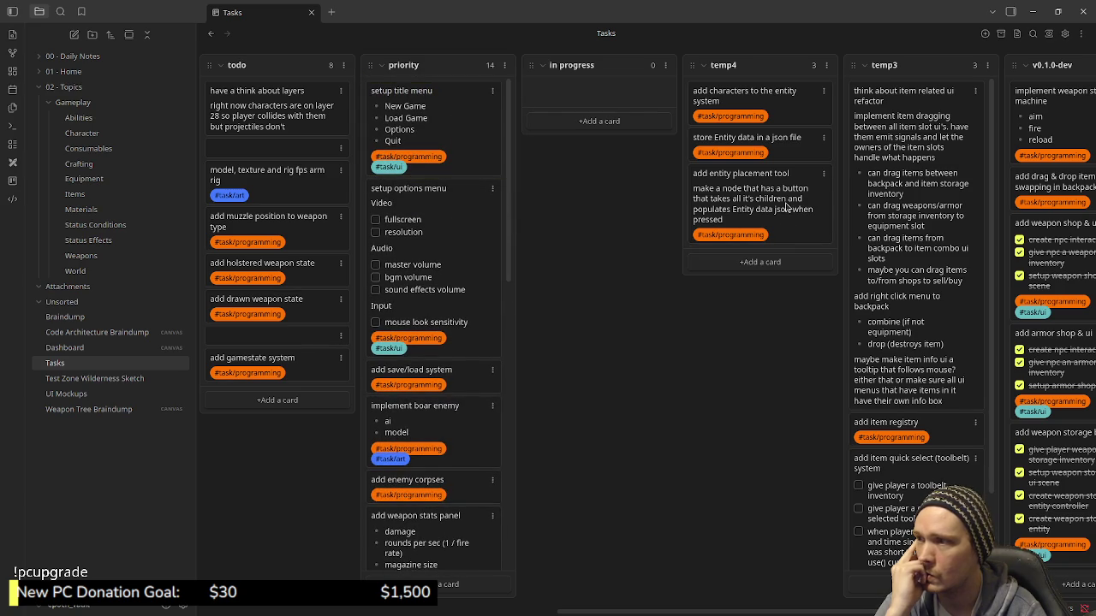
{"action": "left_click_drag", "start_coordinate": [741, 173], "coordinate": [436, 96]}
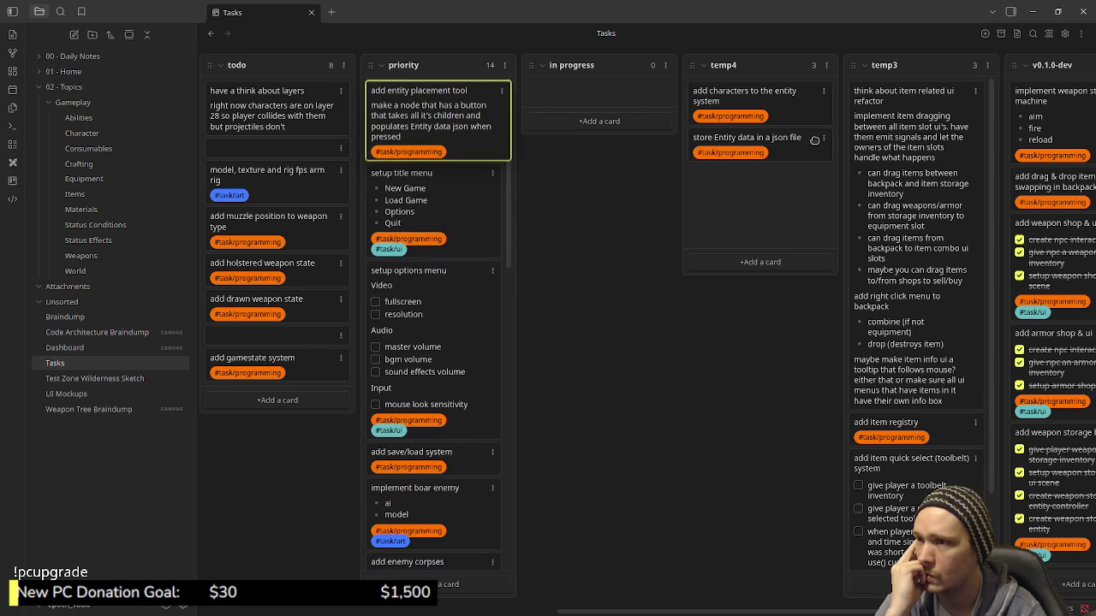
{"action": "left_click_drag", "start_coordinate": [745, 137], "coordinate": [436, 96]}
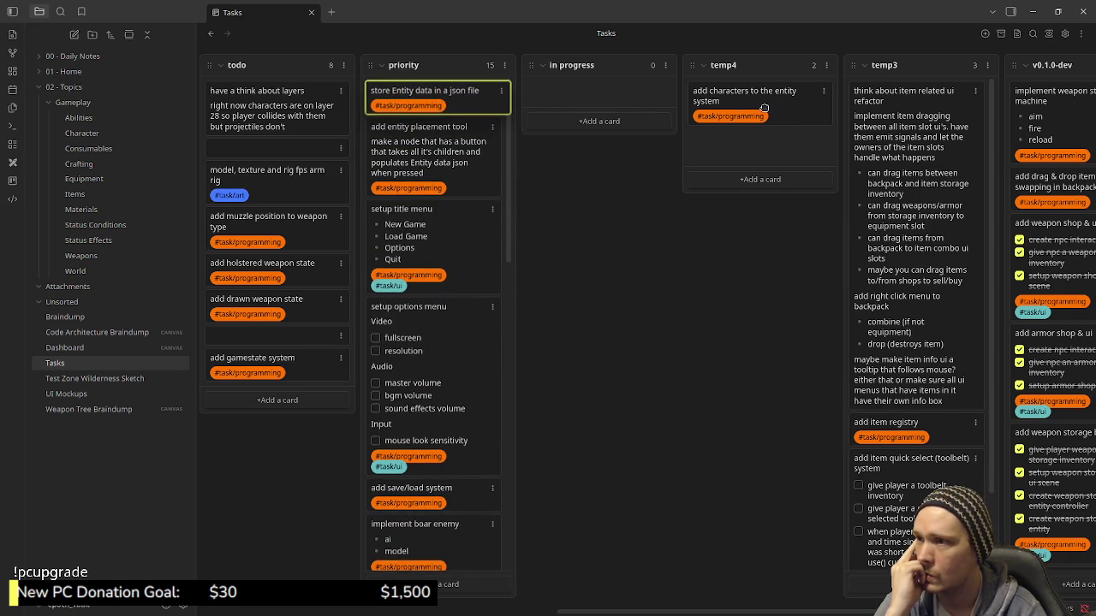
{"action": "left_click_drag", "start_coordinate": [744, 96], "coordinate": [436, 96]}
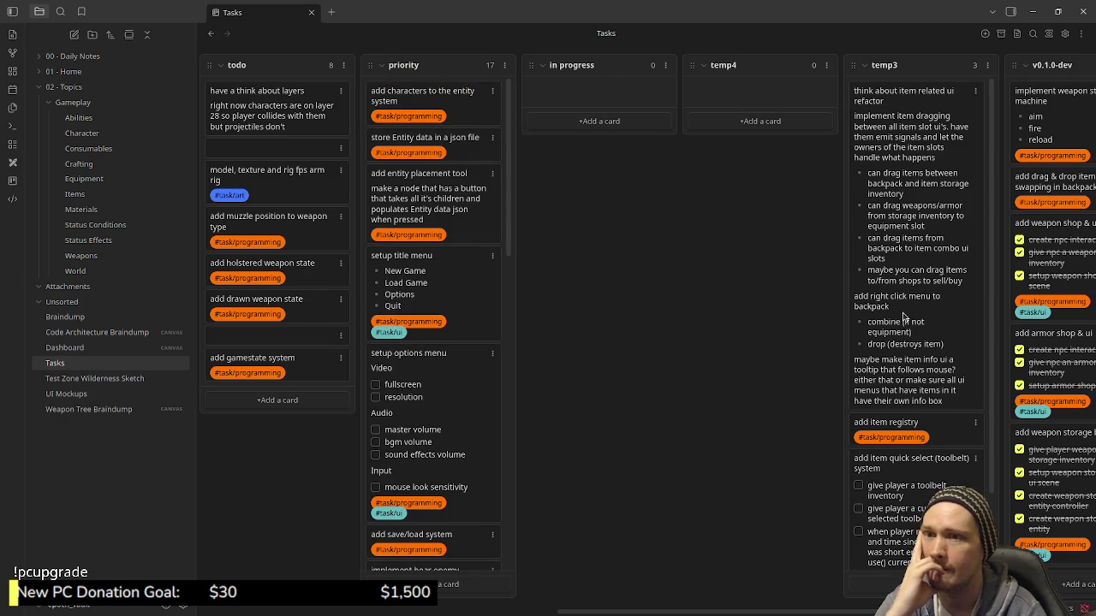
Move the item quick select, add item registry and item ui refactor cards to the top of priority.
{"action": "scroll", "coordinate": [903, 317], "scroll_direction": "down", "scroll_amount": 2}
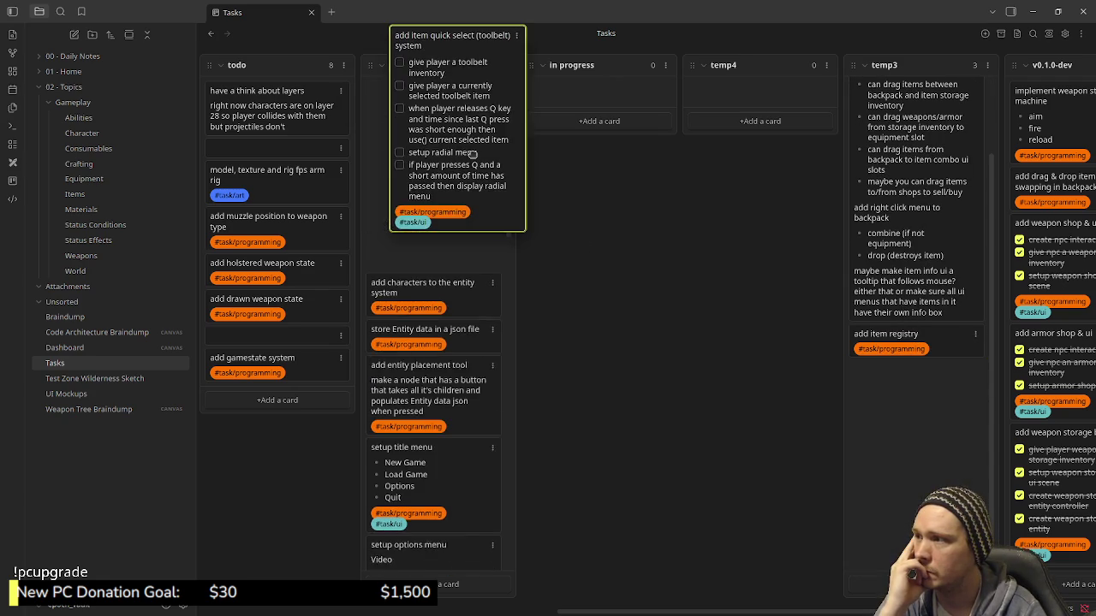
{"action": "left_click_drag", "start_coordinate": [511, 206], "coordinate": [432, 98]}
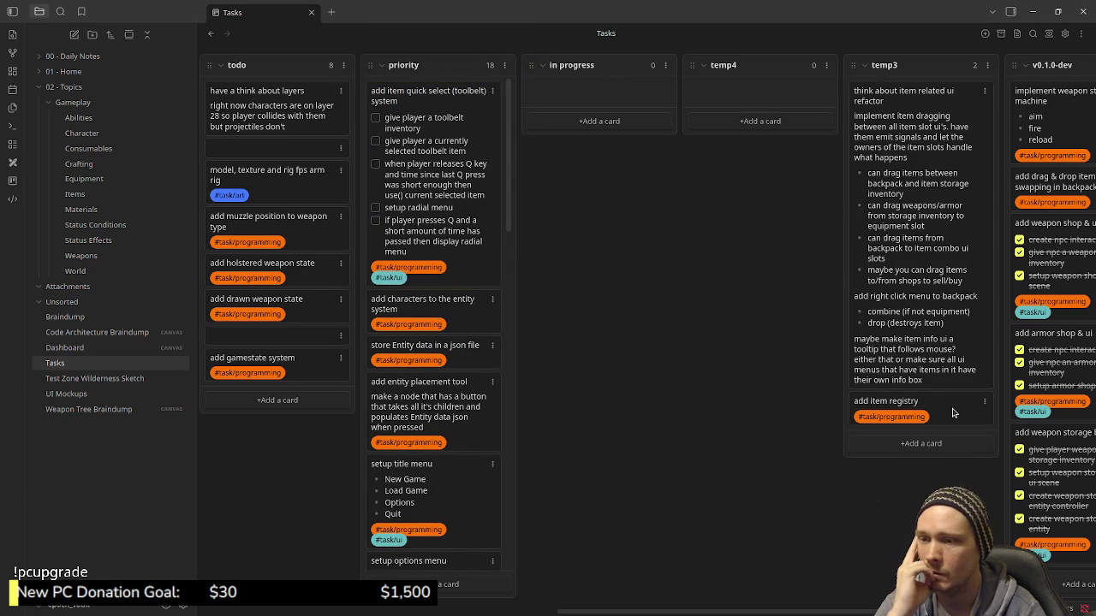
{"action": "left_click_drag", "start_coordinate": [886, 401], "coordinate": [436, 94]}
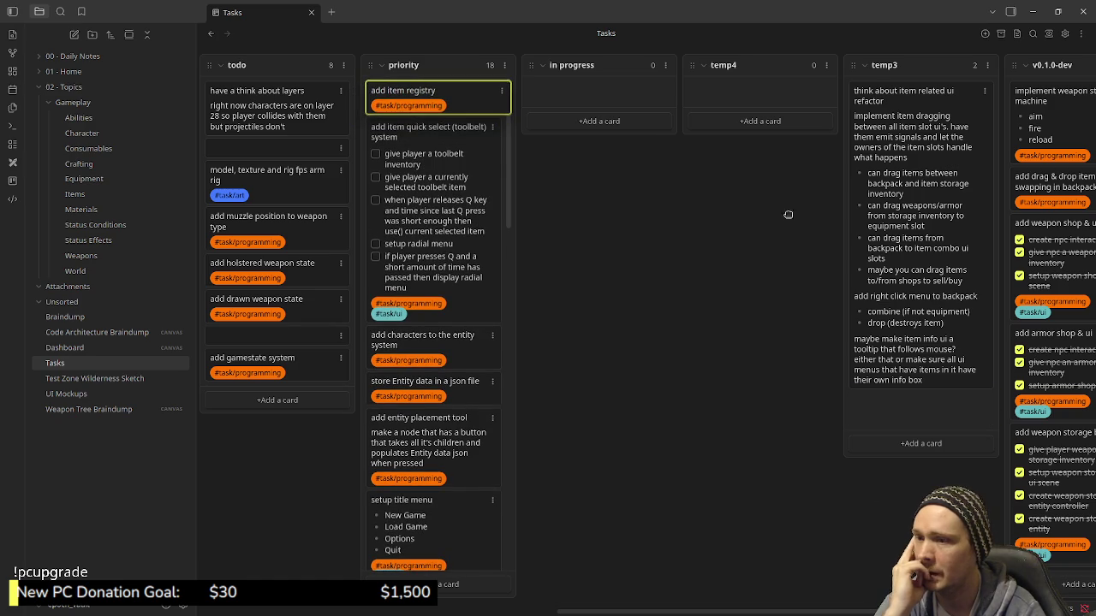
{"action": "left_click_drag", "start_coordinate": [890, 94], "coordinate": [432, 94]}
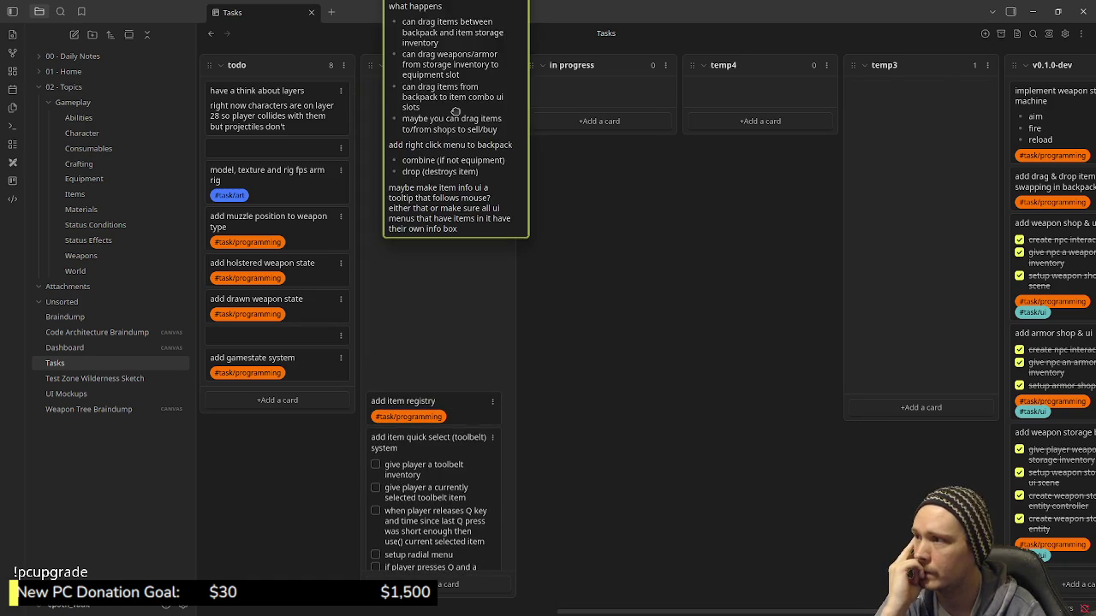
Delete the empty temp3 list, then the empty temp4 list, from their ⋮ menus.
{"action": "left_click", "coordinate": [989, 68]}
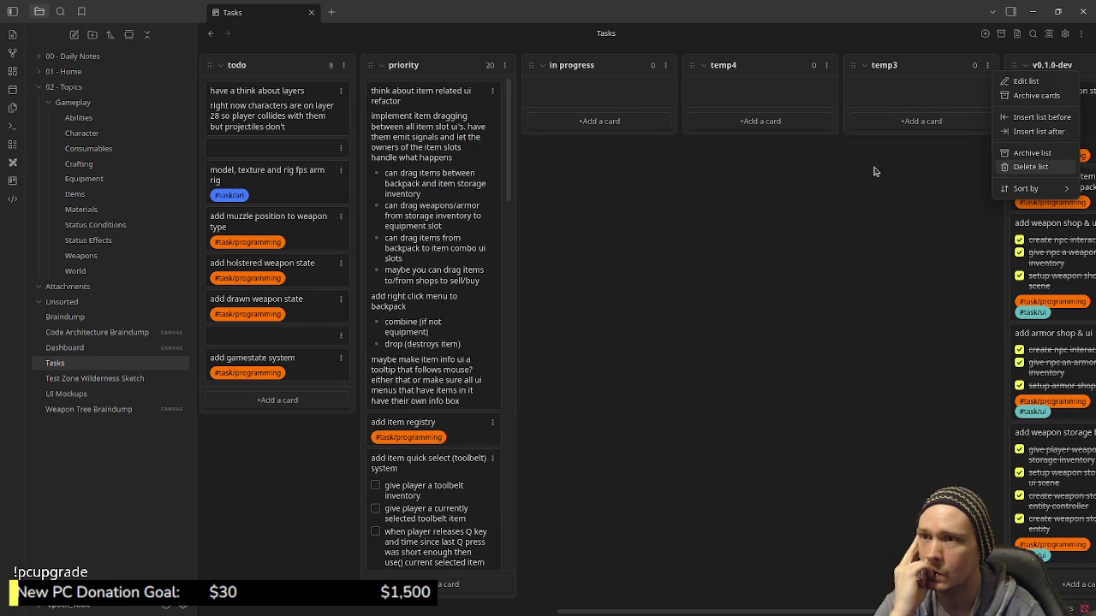
{"action": "left_click", "coordinate": [1031, 167]}
{"action": "left_click", "coordinate": [903, 68]}
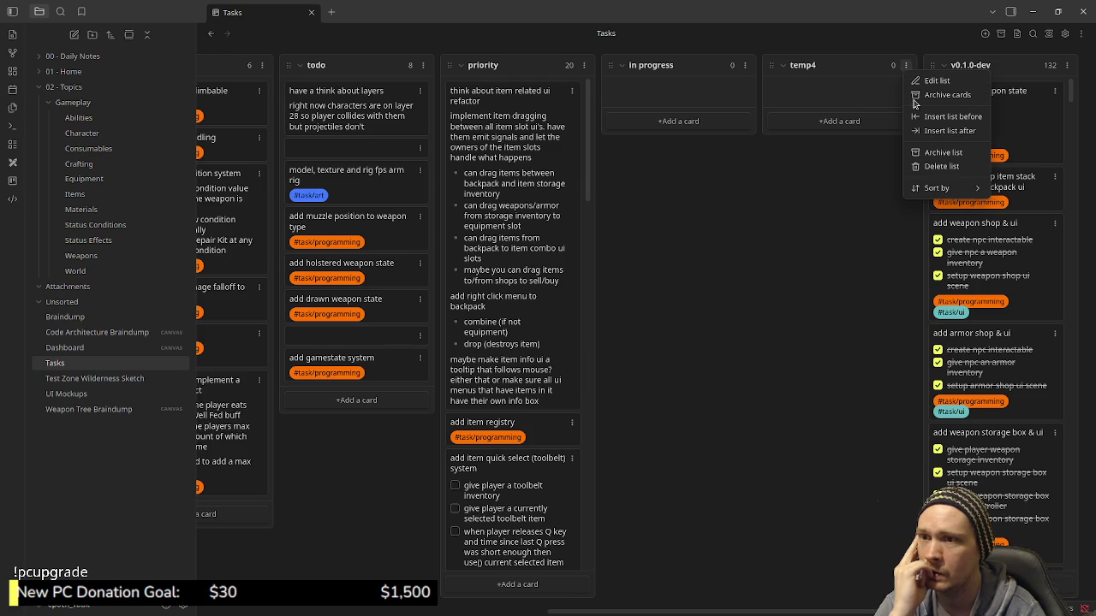
{"action": "key", "text": "Return"}
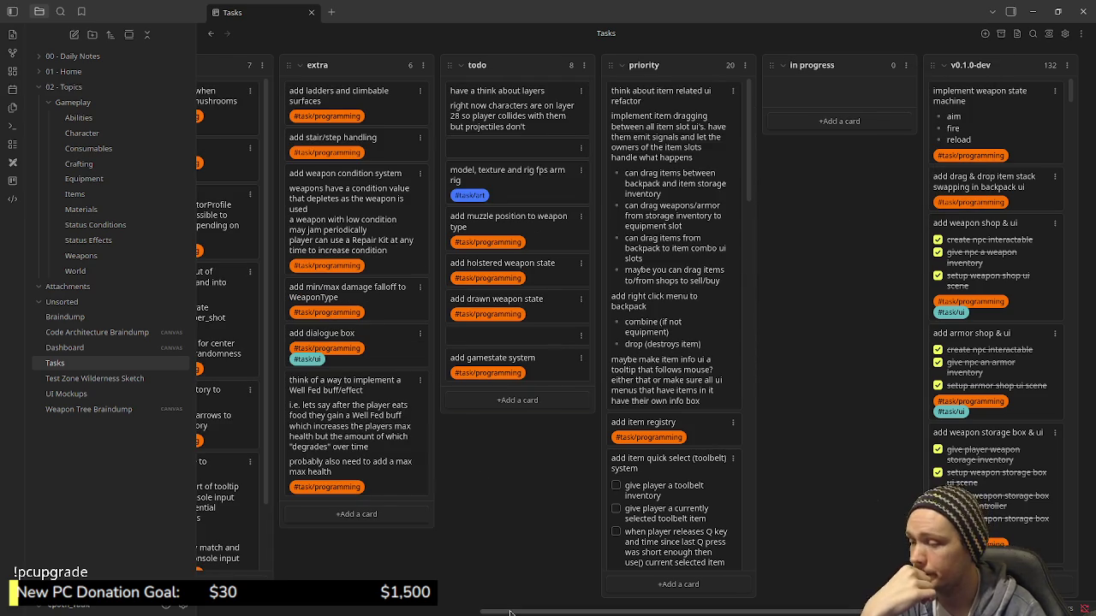
Bring the extra list into view and drop 'add ladders and climbable surfaces' at the bottom of todo.
{"action": "left_click_drag", "start_coordinate": [668, 612], "coordinate": [479, 612]}
{"action": "mouse_move", "coordinate": [300, 612]}
{"action": "left_mouse_down"}
{"action": "mouse_move", "coordinate": [219, 604]}
{"action": "mouse_move", "coordinate": [381, 614]}
{"action": "mouse_move", "coordinate": [224, 612]}
{"action": "left_mouse_up"}
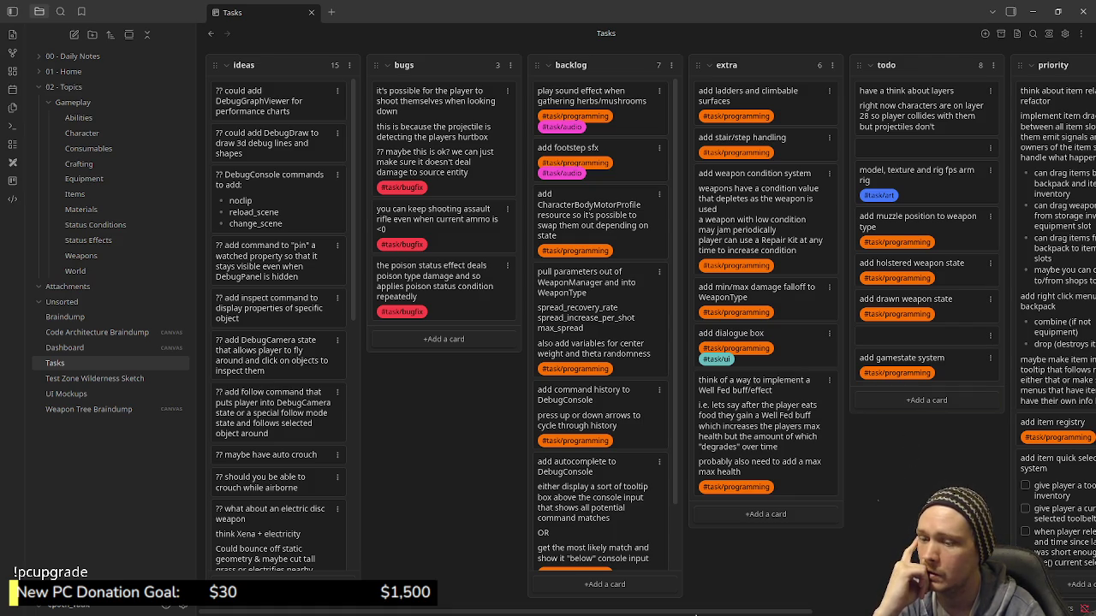
{"action": "scroll", "coordinate": [740, 613], "scroll_direction": "right", "scroll_amount": 2}
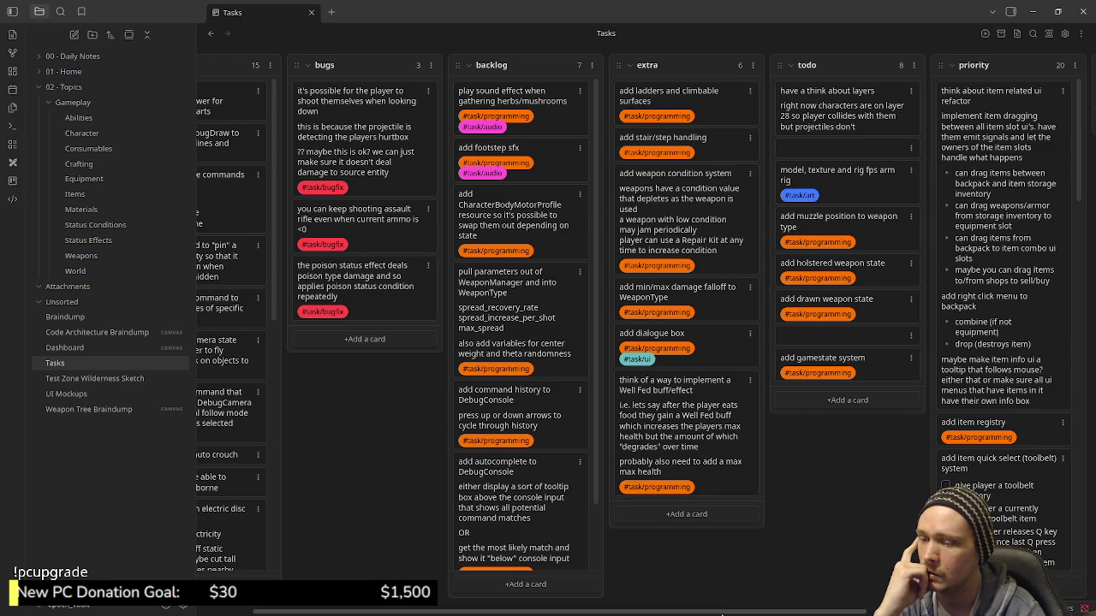
{"action": "scroll", "coordinate": [702, 342], "scroll_direction": "right", "scroll_amount": 2}
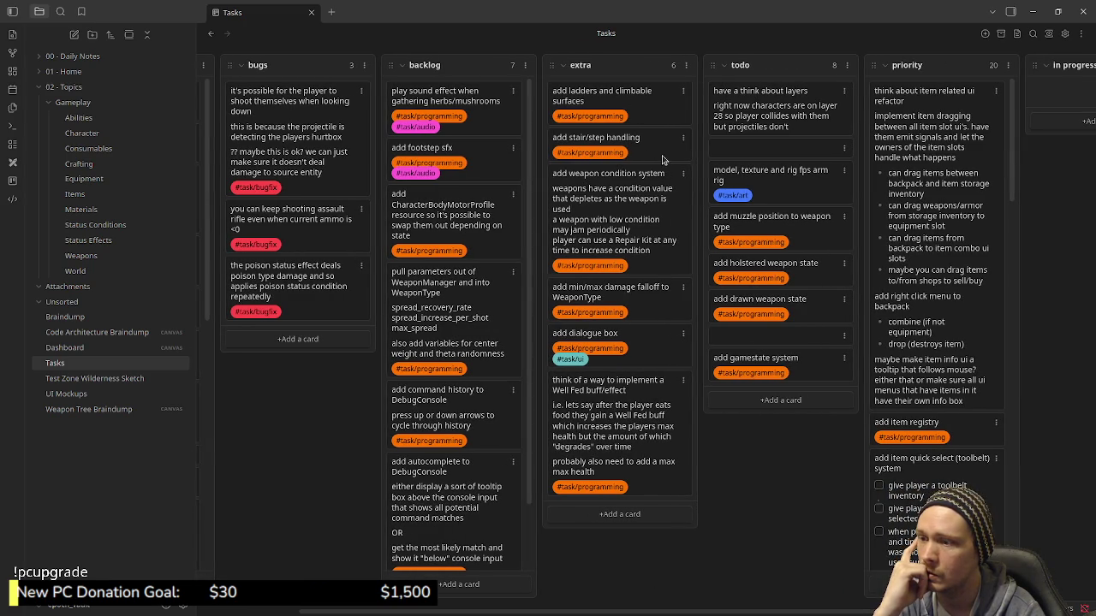
{"action": "left_click_drag", "start_coordinate": [778, 371], "coordinate": [779, 407]}
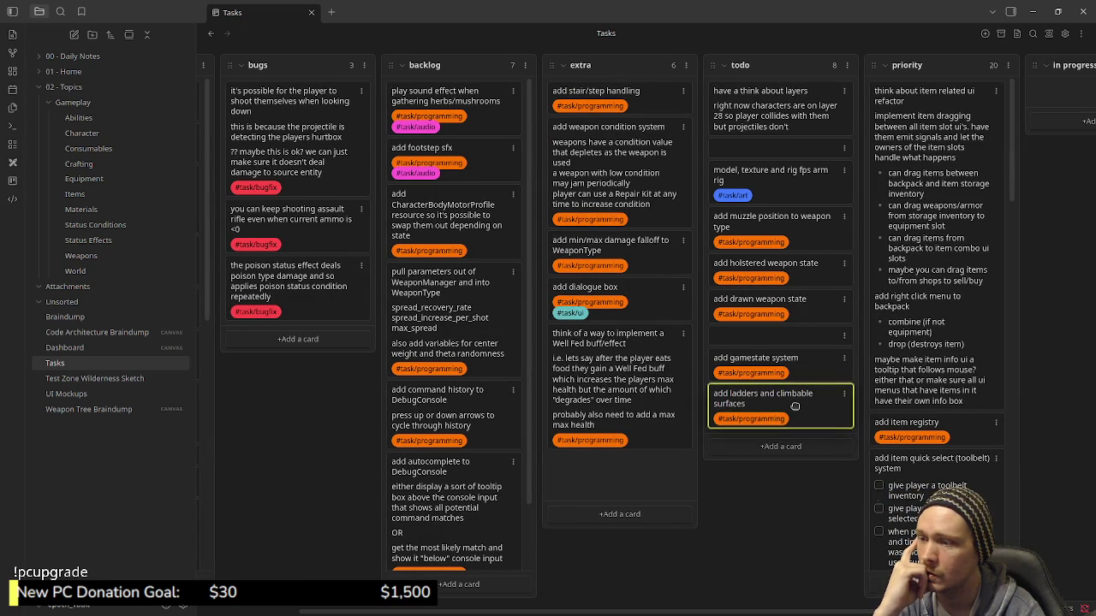
Move the stair/step handling, weapon condition system and damage falloff cards from extra into todo.
{"action": "left_click_drag", "start_coordinate": [640, 101], "coordinate": [796, 445]}
{"action": "left_click_drag", "start_coordinate": [631, 114], "coordinate": [786, 469]}
{"action": "mouse_move", "coordinate": [638, 106]}
{"action": "left_mouse_down"}
{"action": "mouse_move", "coordinate": [789, 499]}
{"action": "mouse_move", "coordinate": [796, 612]}
{"action": "left_mouse_up"}
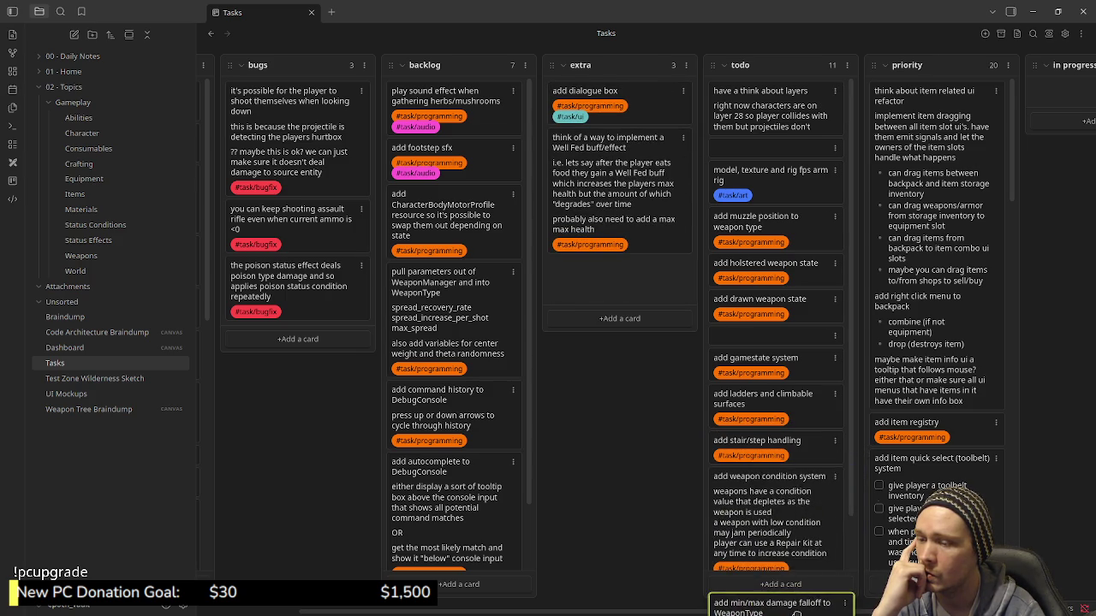
{"action": "mouse_move", "coordinate": [796, 613]}
{"action": "left_mouse_down"}
{"action": "mouse_move", "coordinate": [768, 537]}
{"action": "mouse_move", "coordinate": [770, 397]}
{"action": "left_mouse_up"}
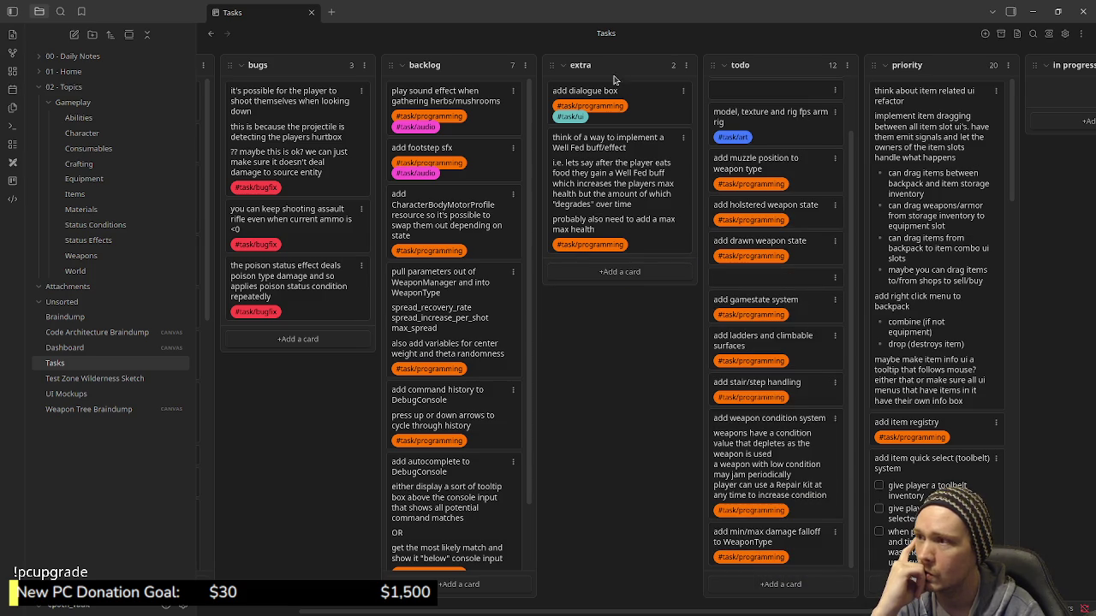
Move the add dialogue box and Well Fed buff cards into todo, with dialogue box above Well Fed.
{"action": "left_click_drag", "start_coordinate": [616, 93], "coordinate": [775, 552]}
{"action": "scroll", "coordinate": [788, 514], "scroll_direction": "down", "scroll_amount": 1}
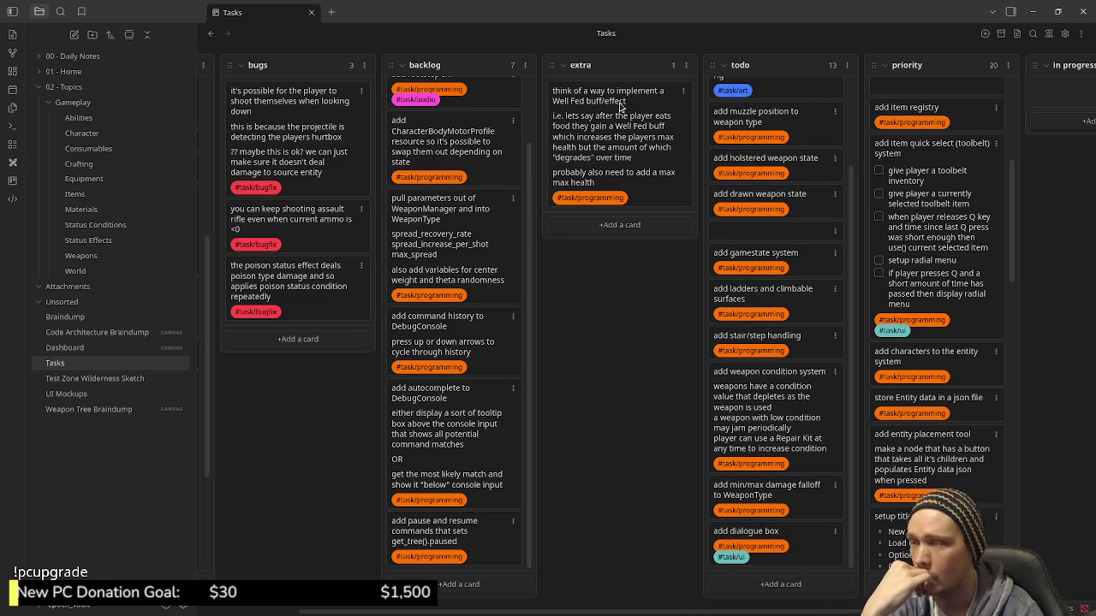
{"action": "mouse_move", "coordinate": [621, 107]}
{"action": "left_mouse_down"}
{"action": "mouse_move", "coordinate": [780, 548]}
{"action": "mouse_move", "coordinate": [786, 411]}
{"action": "left_mouse_up"}
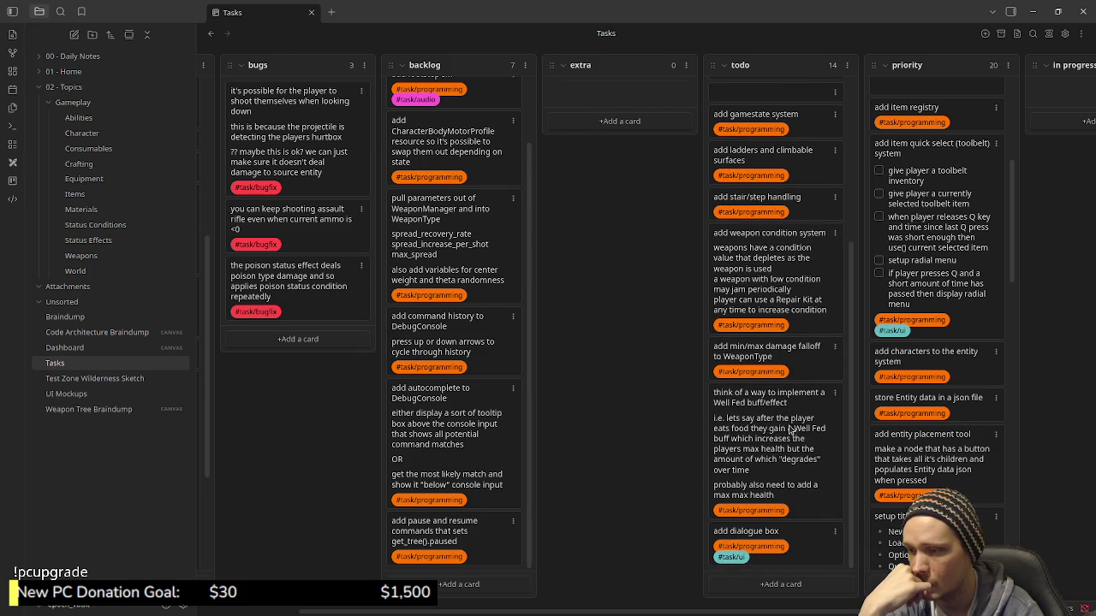
{"action": "left_click_drag", "start_coordinate": [771, 535], "coordinate": [788, 382]}
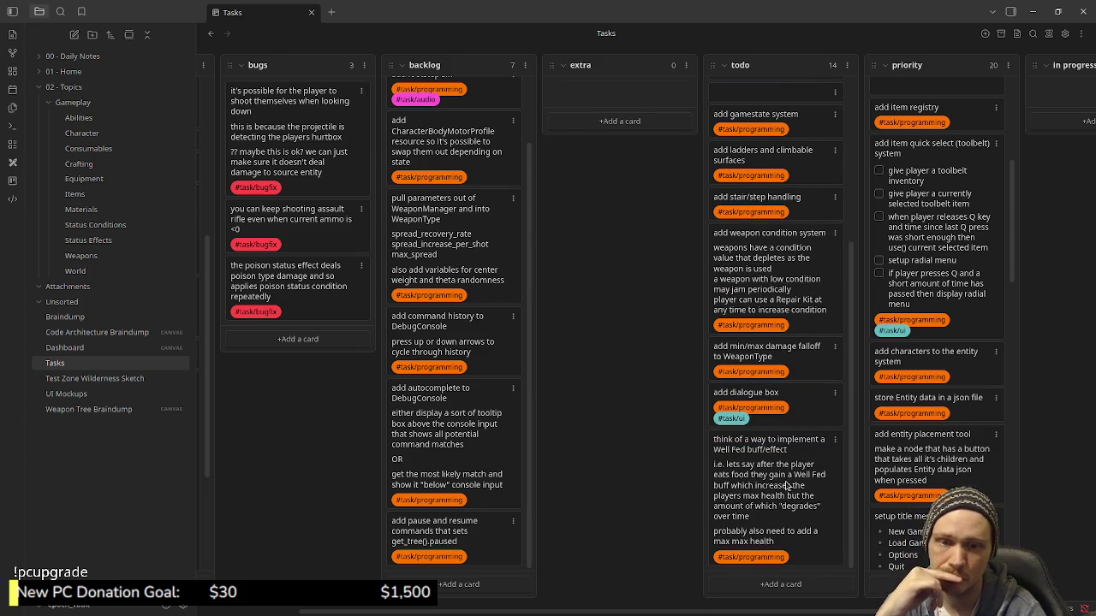
Remove the empty extra list using its ⋮ menu's Delete list option.
{"action": "left_click", "coordinate": [686, 66]}
{"action": "left_click", "coordinate": [723, 164]}
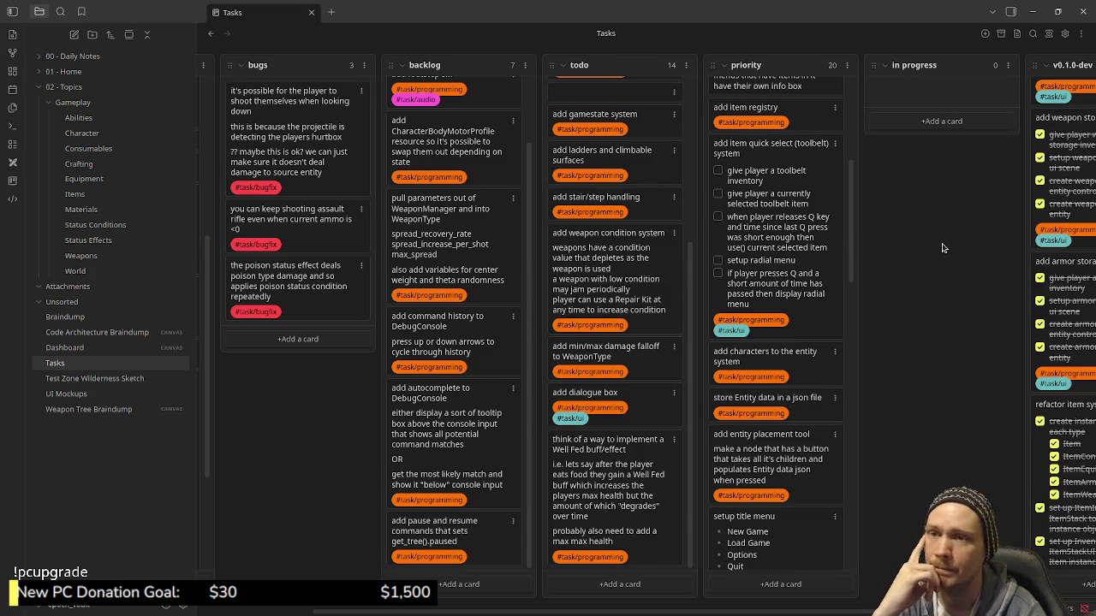
{"action": "scroll", "coordinate": [827, 374], "scroll_direction": "up", "scroll_amount": 5}
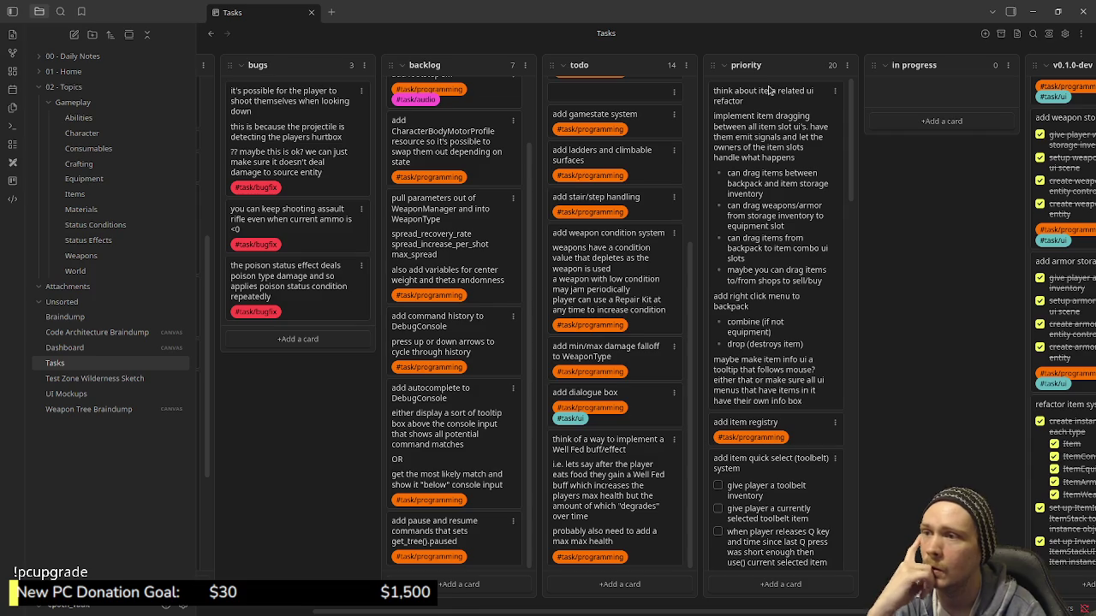
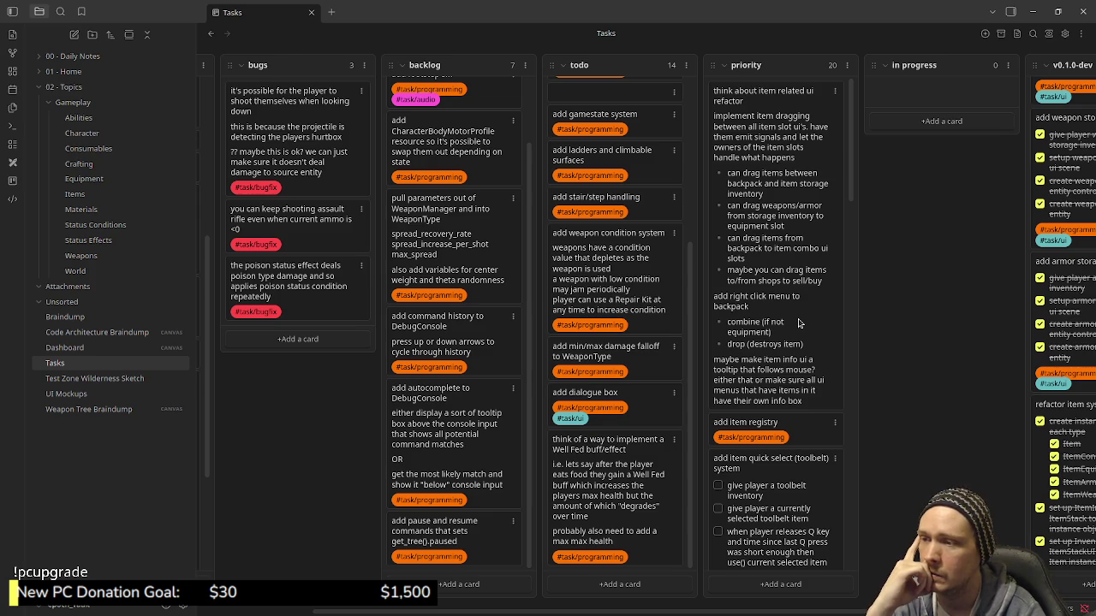
Start a new 'implement frog boss' card at the bottom of the priority column.
{"action": "scroll", "coordinate": [785, 421], "scroll_direction": "down", "scroll_amount": 1}
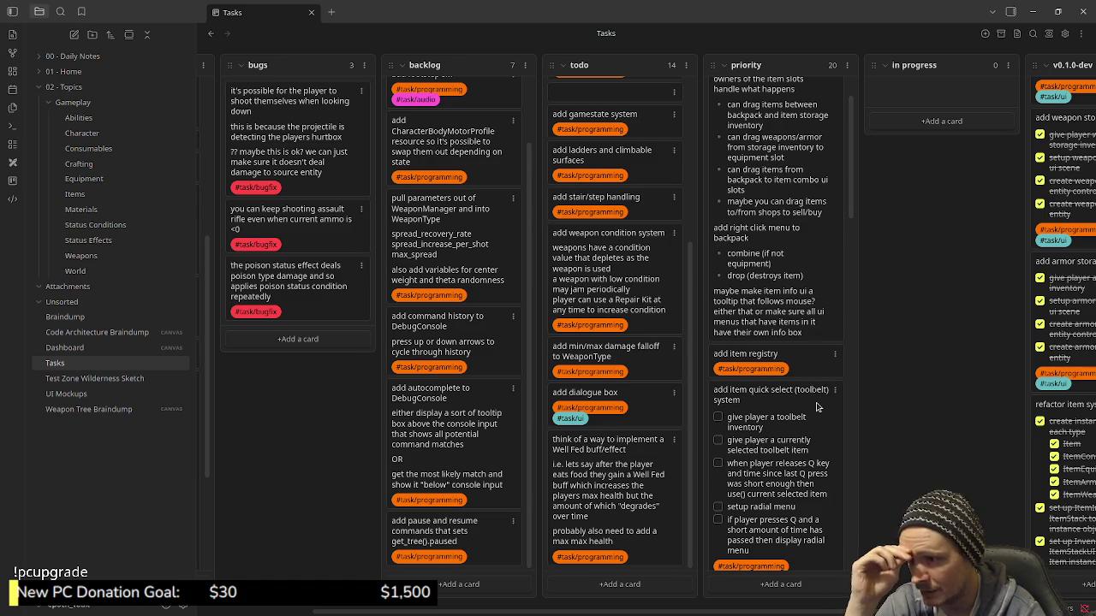
{"action": "scroll", "coordinate": [783, 471], "scroll_direction": "down", "scroll_amount": 3}
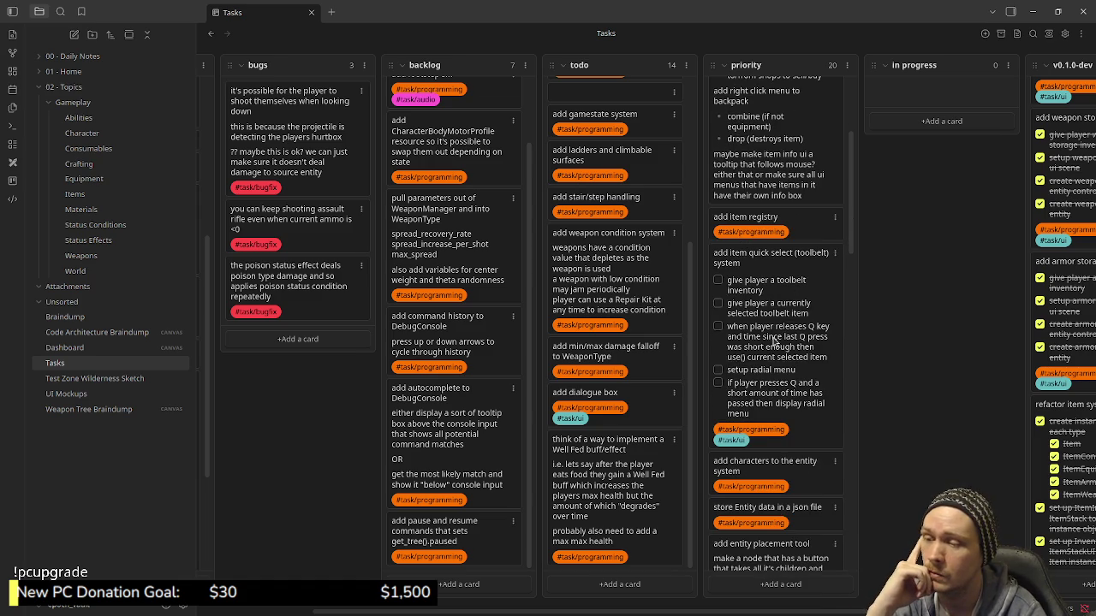
{"action": "scroll", "coordinate": [779, 392], "scroll_direction": "down", "scroll_amount": 3}
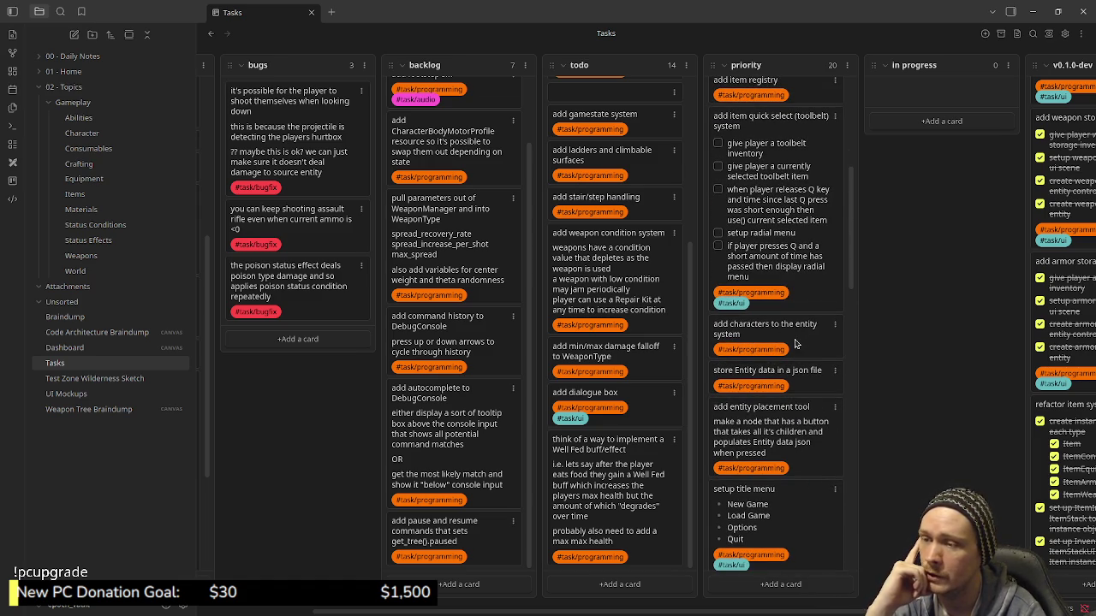
{"action": "scroll", "coordinate": [795, 343], "scroll_direction": "down", "scroll_amount": 2}
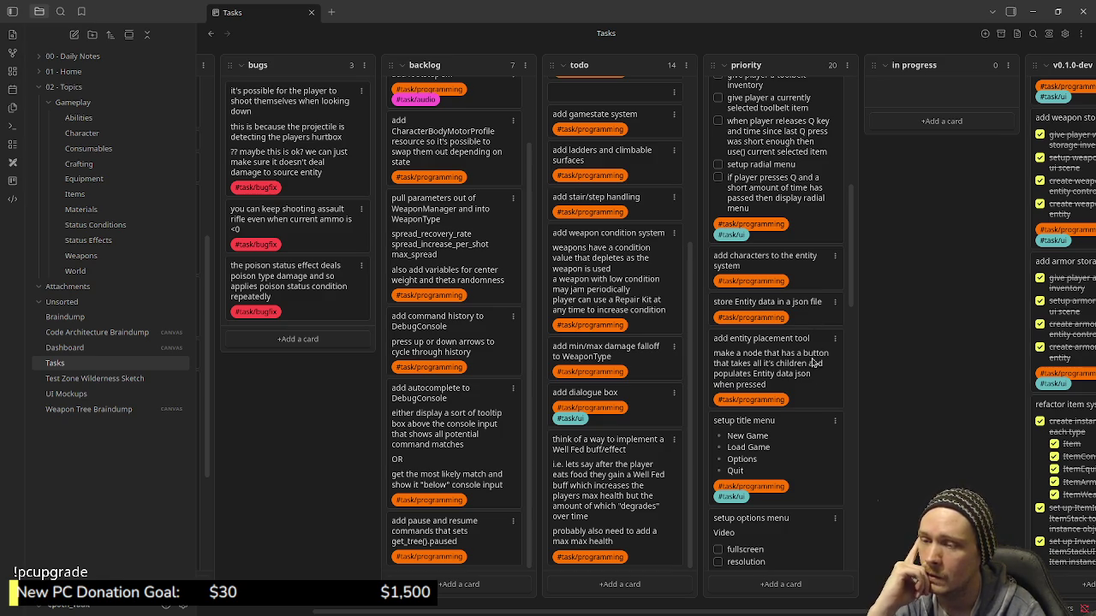
{"action": "scroll", "coordinate": [814, 447], "scroll_direction": "down", "scroll_amount": 2}
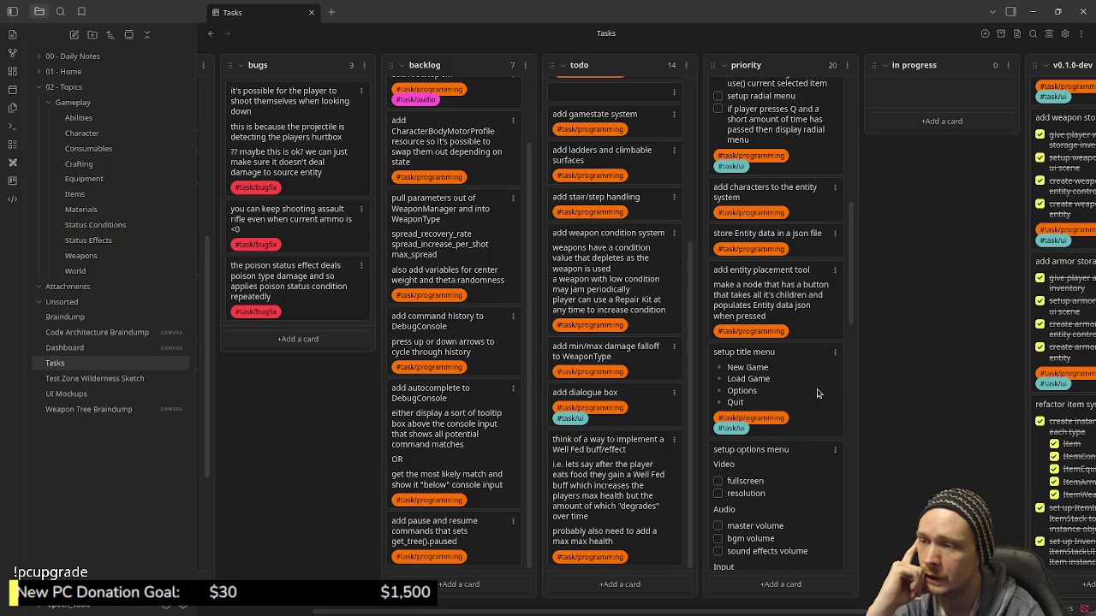
{"action": "scroll", "coordinate": [813, 389], "scroll_direction": "down", "scroll_amount": 2}
{"action": "scroll", "coordinate": [805, 383], "scroll_direction": "down", "scroll_amount": 4}
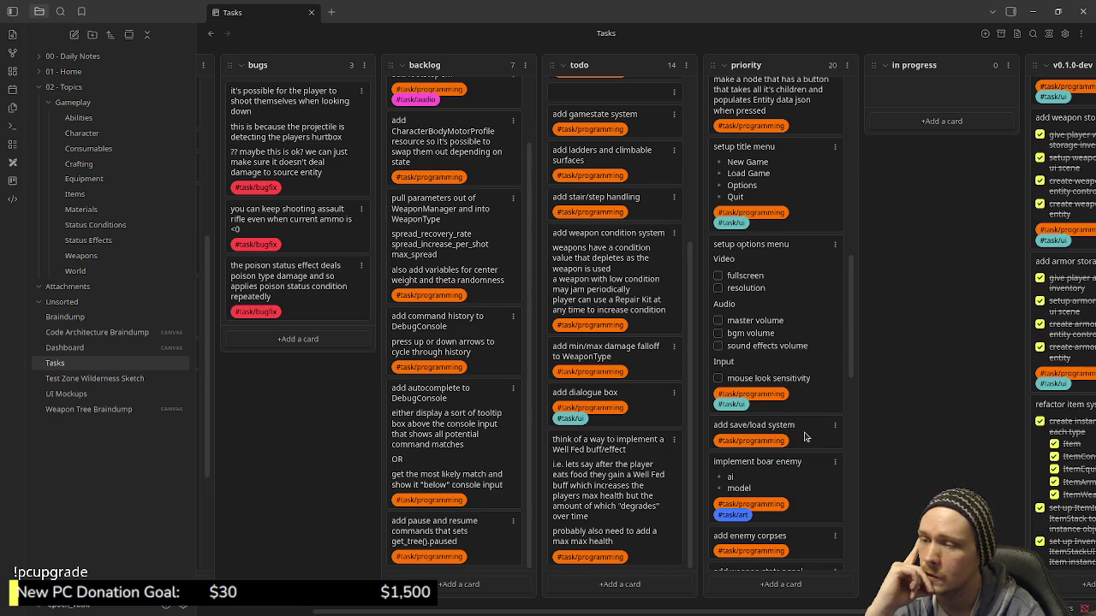
{"action": "scroll", "coordinate": [802, 435], "scroll_direction": "down", "scroll_amount": 2}
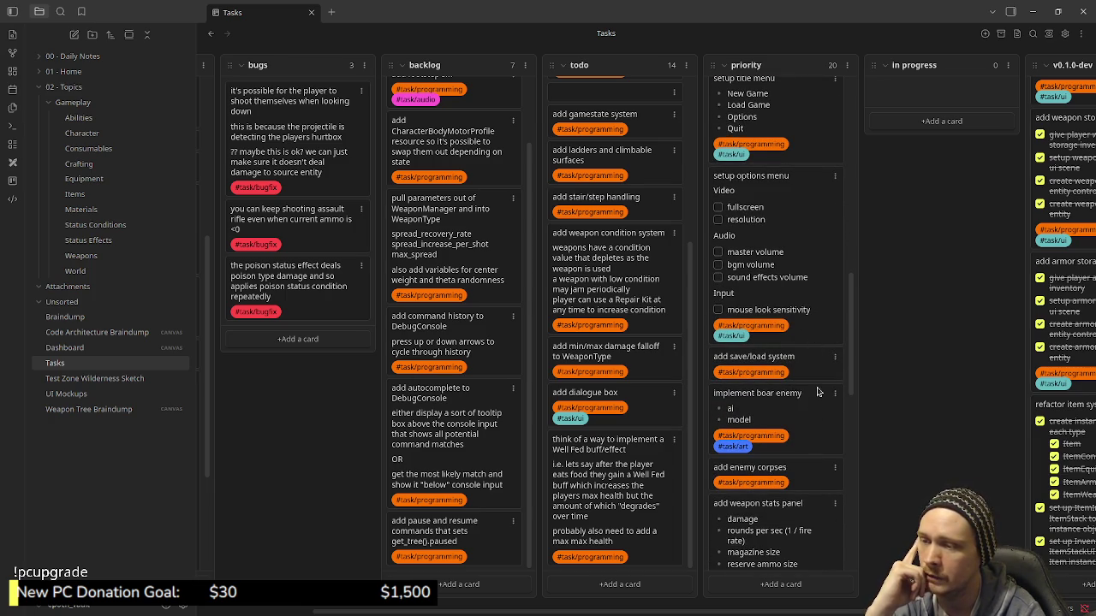
{"action": "scroll", "coordinate": [817, 392], "scroll_direction": "down", "scroll_amount": 2}
{"action": "scroll", "coordinate": [809, 359], "scroll_direction": "down", "scroll_amount": 2}
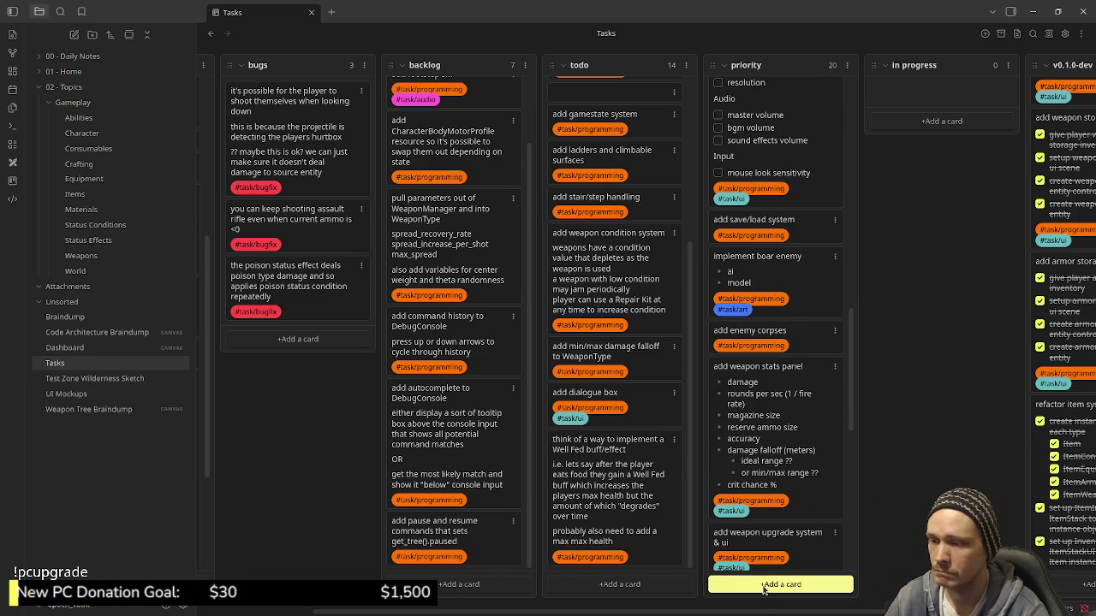
{"action": "left_click", "coordinate": [765, 586]}
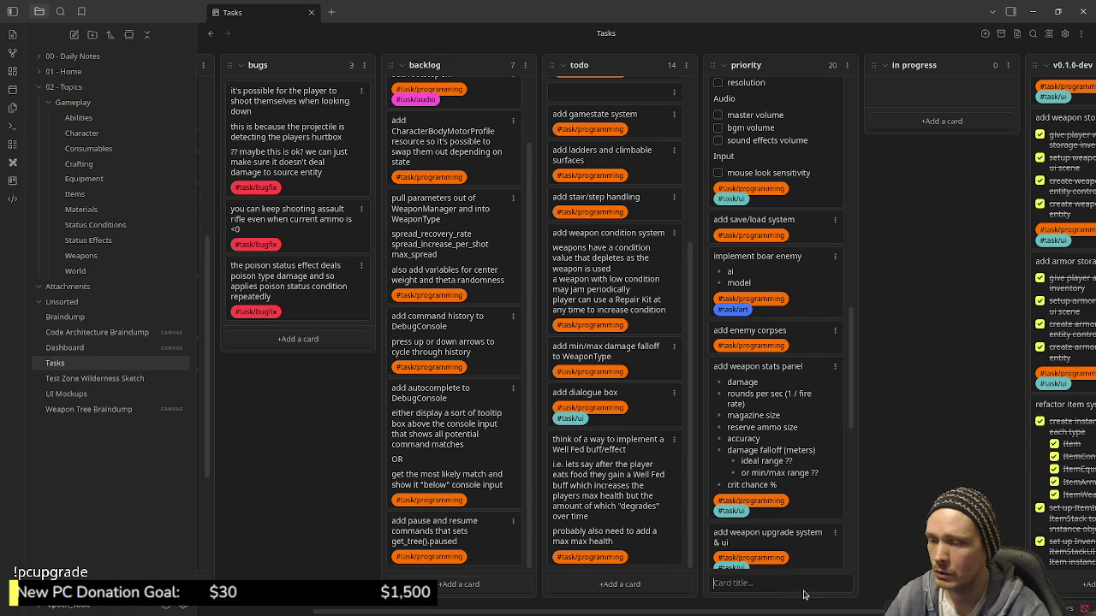
{"action": "type", "text": "implement frog boss"}
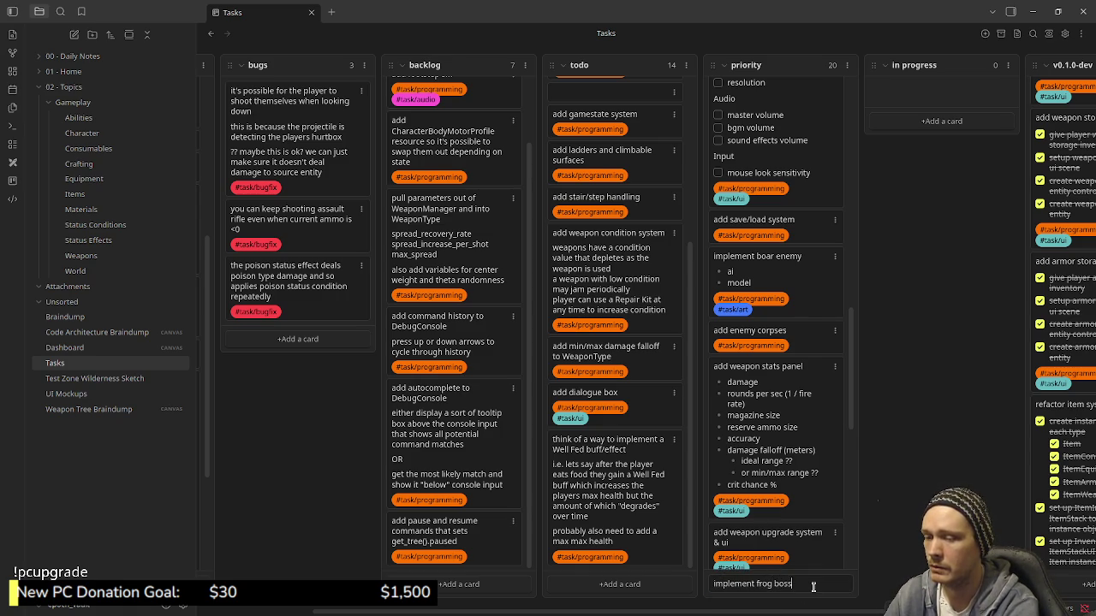
Tag the card #task/programming and move it directly below 'add enemy corpses'.
{"action": "key", "text": "shift+Return"}
{"action": "type", "text": "#task/prog"}
{"action": "key", "text": "Return"}
{"action": "key", "text": "Return"}
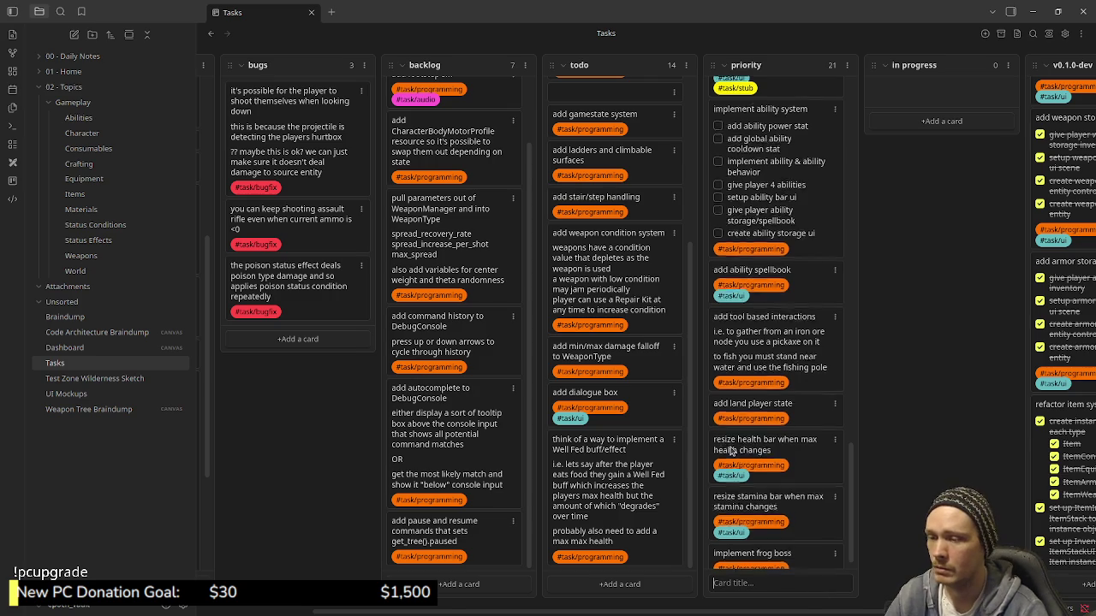
{"action": "left_click_drag", "start_coordinate": [795, 542], "coordinate": [790, 127]}
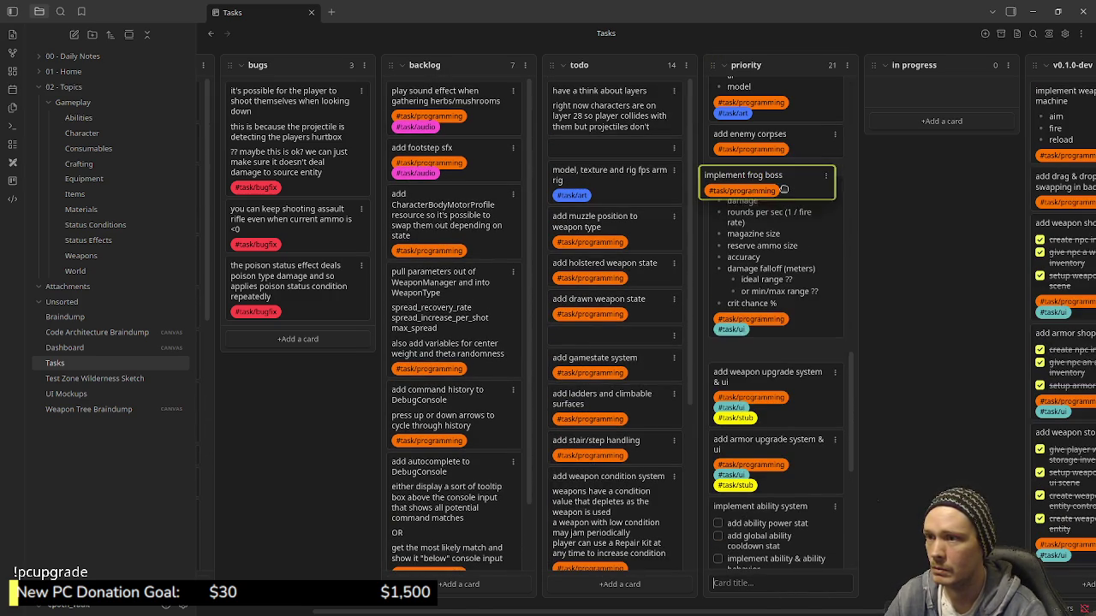
{"action": "left_click_drag", "start_coordinate": [790, 126], "coordinate": [789, 176]}
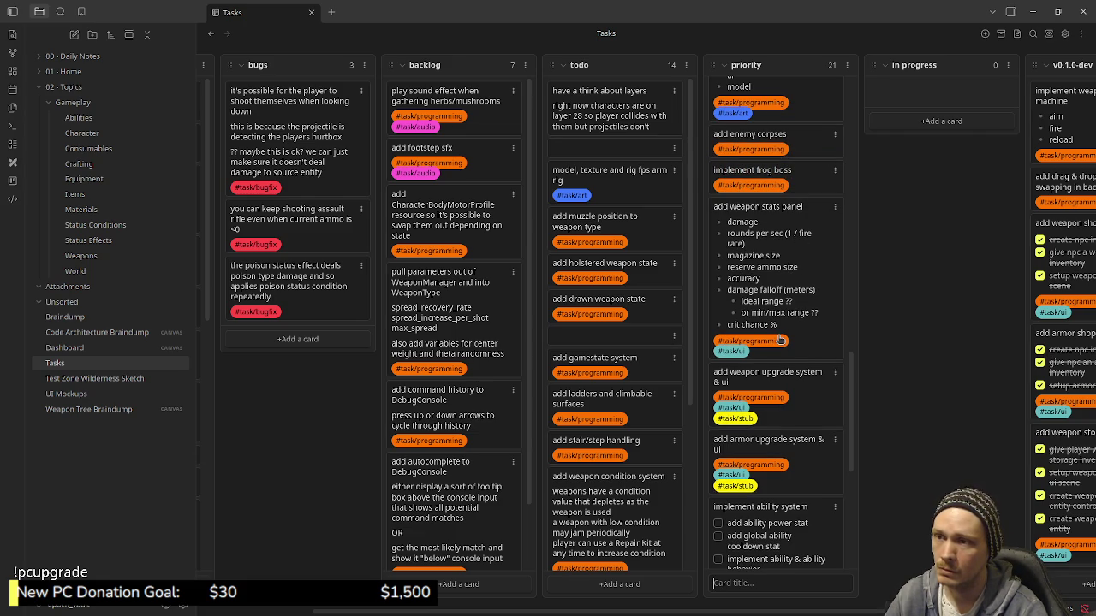
{"action": "scroll", "coordinate": [769, 257], "scroll_direction": "down", "scroll_amount": 5}
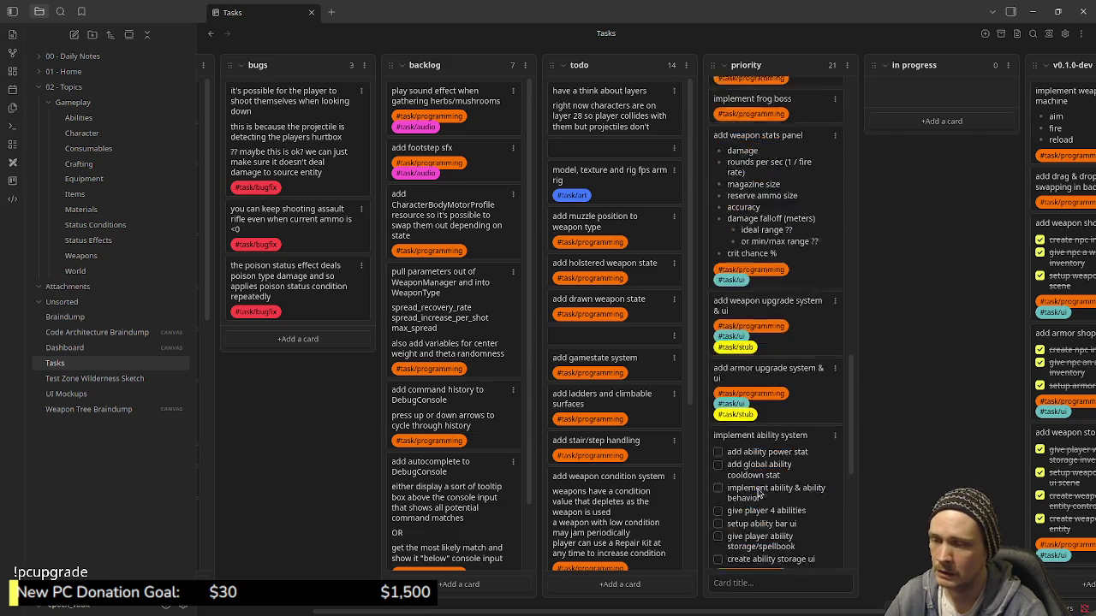
{"action": "scroll", "coordinate": [772, 435], "scroll_direction": "up", "scroll_amount": 5}
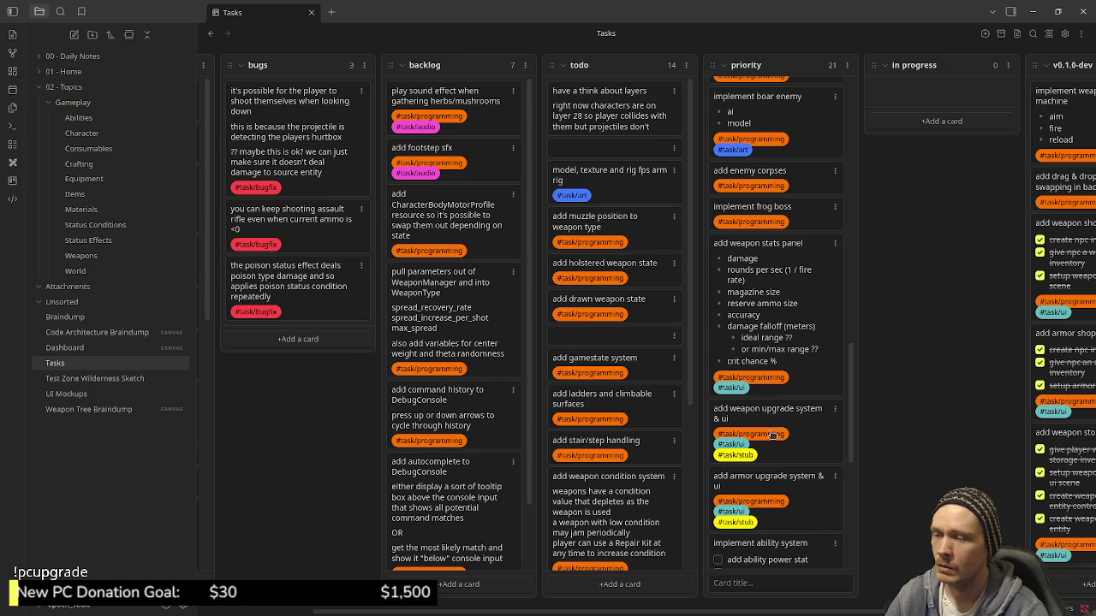
{"action": "scroll", "coordinate": [773, 359], "scroll_direction": "up", "scroll_amount": 2}
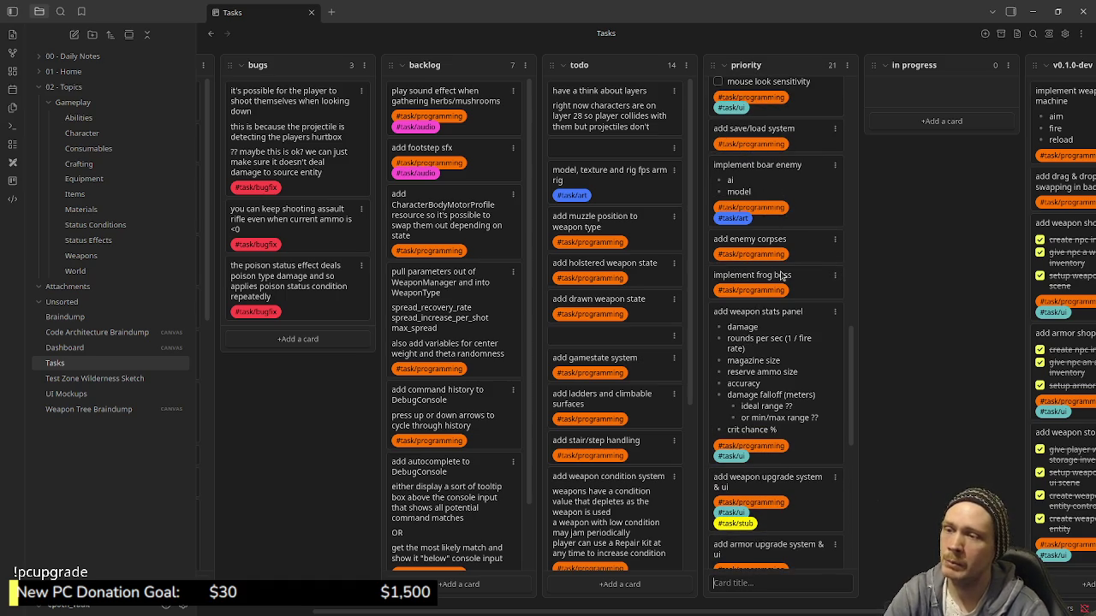
{"action": "scroll", "coordinate": [801, 272], "scroll_direction": "down", "scroll_amount": 3}
{"action": "scroll", "coordinate": [801, 272], "scroll_direction": "down", "scroll_amount": 1}
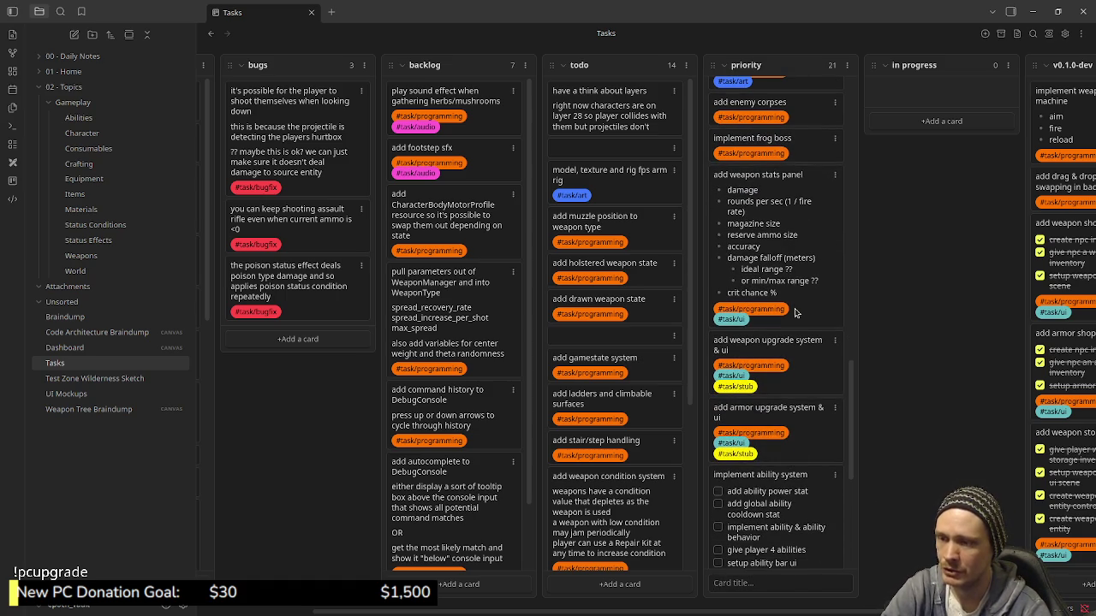
{"action": "scroll", "coordinate": [817, 331], "scroll_direction": "down", "scroll_amount": 1}
{"action": "scroll", "coordinate": [796, 257], "scroll_direction": "down", "scroll_amount": 1}
{"action": "scroll", "coordinate": [770, 190], "scroll_direction": "down", "scroll_amount": 1}
{"action": "scroll", "coordinate": [780, 206], "scroll_direction": "up", "scroll_amount": 1}
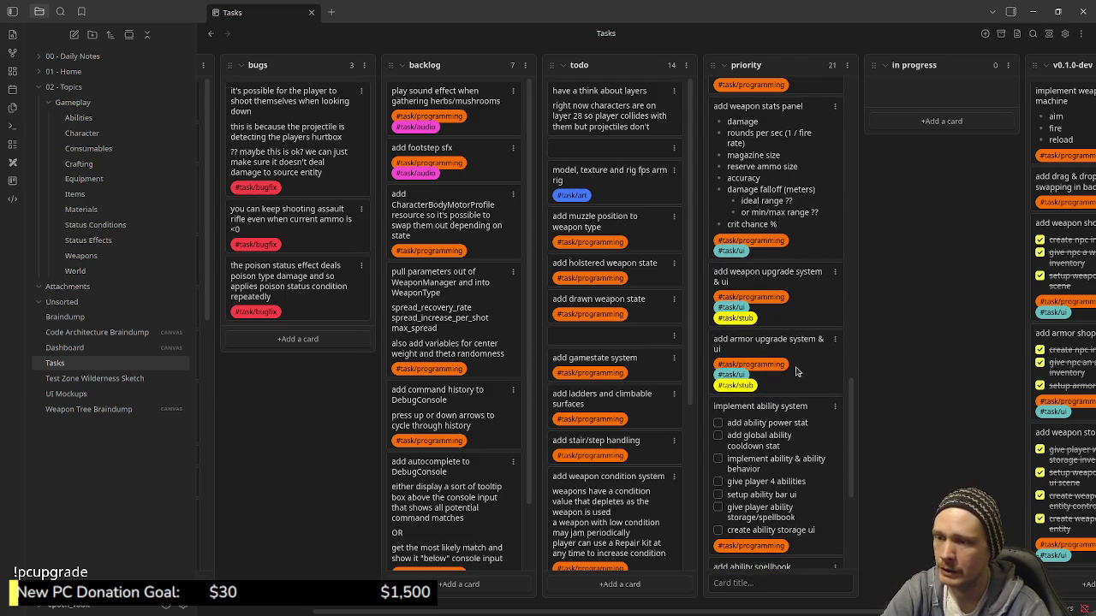
{"action": "scroll", "coordinate": [795, 370], "scroll_direction": "down", "scroll_amount": 2}
{"action": "scroll", "coordinate": [796, 377], "scroll_direction": "down", "scroll_amount": 1}
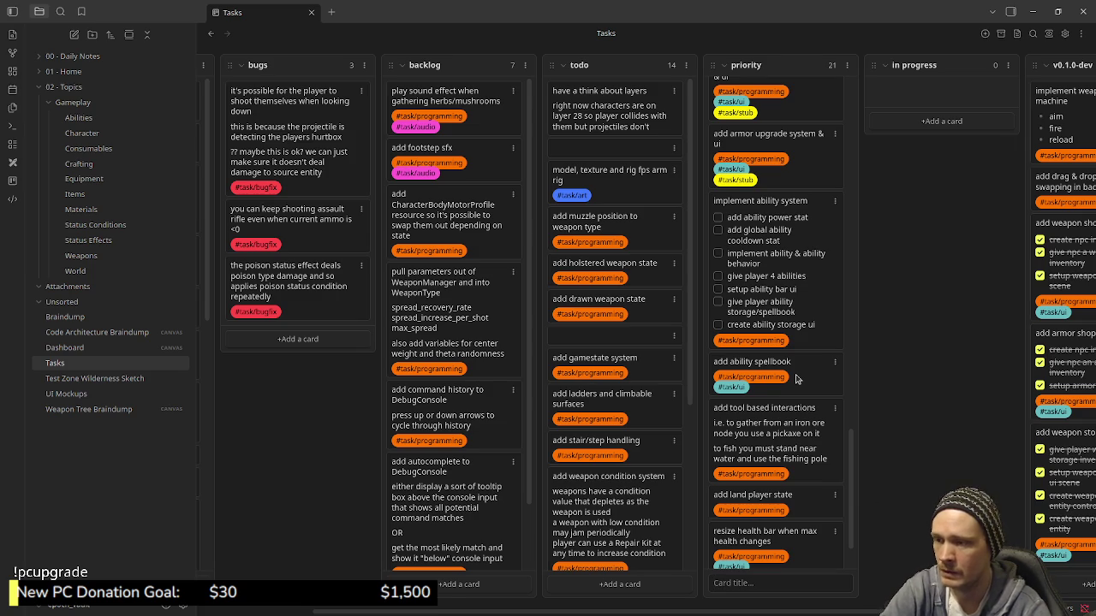
{"action": "scroll", "coordinate": [798, 381], "scroll_direction": "down", "scroll_amount": 1}
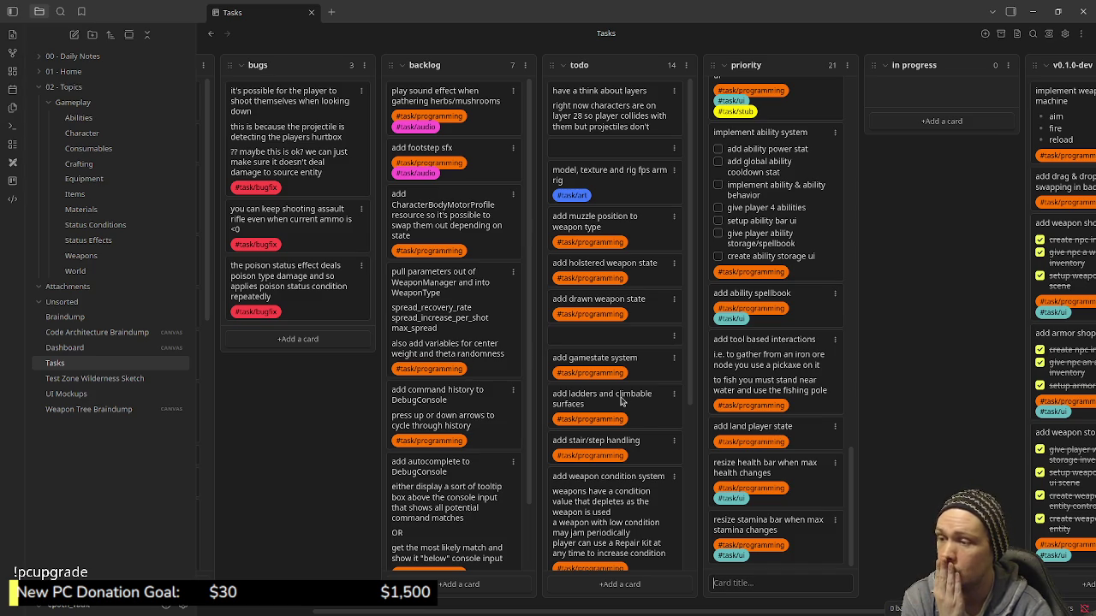
{"action": "scroll", "coordinate": [622, 400], "scroll_direction": "down", "scroll_amount": 3}
{"action": "scroll", "coordinate": [622, 401], "scroll_direction": "down", "scroll_amount": 2}
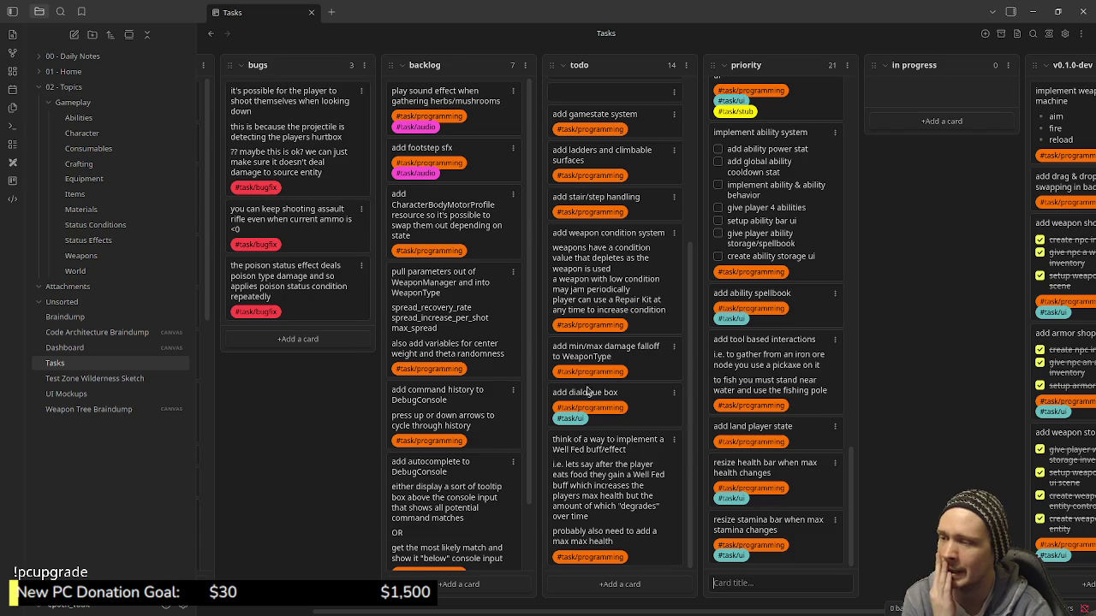
{"action": "scroll", "coordinate": [634, 403], "scroll_direction": "up", "scroll_amount": 1}
{"action": "scroll", "coordinate": [634, 402], "scroll_direction": "up", "scroll_amount": 2}
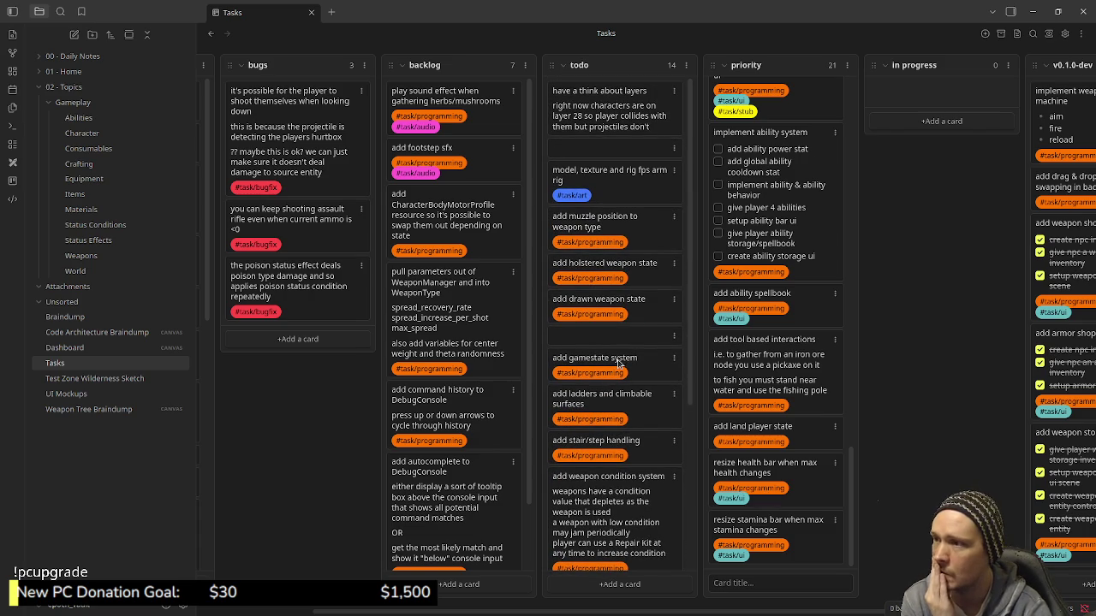
{"action": "scroll", "coordinate": [619, 357], "scroll_direction": "down", "scroll_amount": 1}
{"action": "scroll", "coordinate": [620, 358], "scroll_direction": "down", "scroll_amount": 1}
{"action": "scroll", "coordinate": [620, 358], "scroll_direction": "down", "scroll_amount": 1}
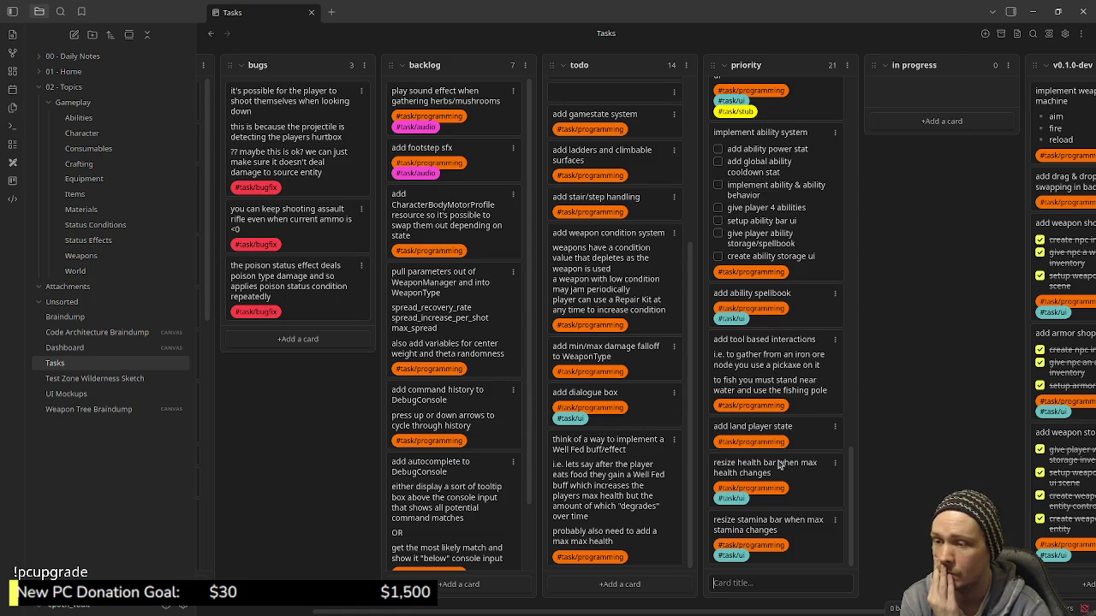
{"action": "scroll", "coordinate": [780, 441], "scroll_direction": "up", "scroll_amount": 3}
{"action": "scroll", "coordinate": [780, 440], "scroll_direction": "up", "scroll_amount": 3}
{"action": "scroll", "coordinate": [781, 441], "scroll_direction": "up", "scroll_amount": 3}
{"action": "scroll", "coordinate": [780, 440], "scroll_direction": "up", "scroll_amount": 3}
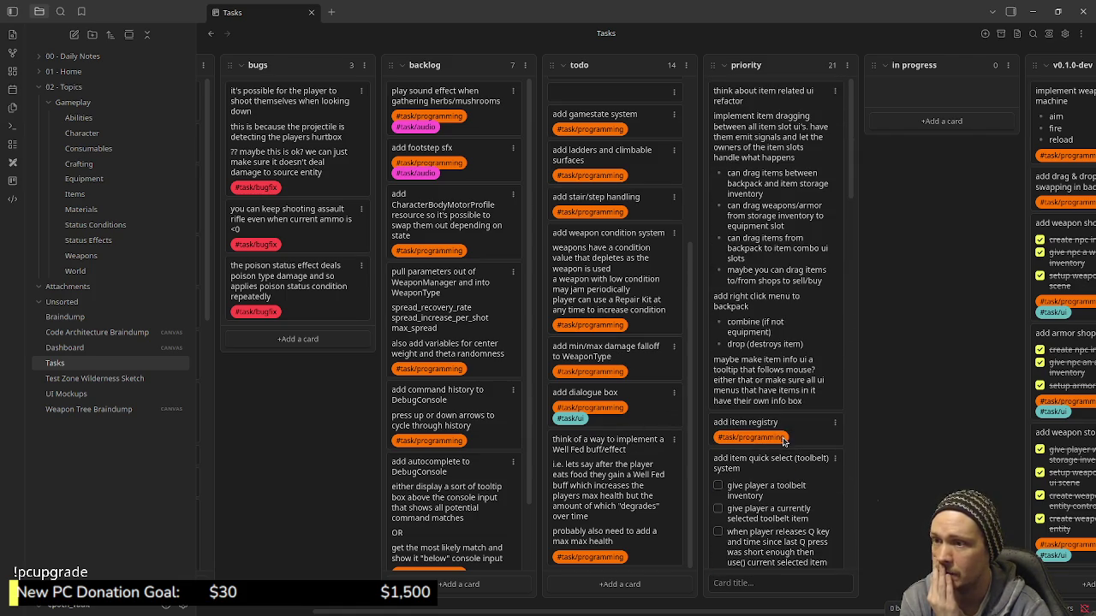
{"action": "scroll", "coordinate": [780, 441], "scroll_direction": "down", "scroll_amount": 3}
{"action": "scroll", "coordinate": [783, 440], "scroll_direction": "down", "scroll_amount": 3}
{"action": "scroll", "coordinate": [783, 439], "scroll_direction": "down", "scroll_amount": 3}
{"action": "scroll", "coordinate": [783, 440], "scroll_direction": "down", "scroll_amount": 3}
{"action": "scroll", "coordinate": [783, 439], "scroll_direction": "down", "scroll_amount": 3}
{"action": "scroll", "coordinate": [783, 439], "scroll_direction": "up", "scroll_amount": 3}
{"action": "scroll", "coordinate": [782, 440], "scroll_direction": "up", "scroll_amount": 3}
{"action": "scroll", "coordinate": [787, 445], "scroll_direction": "up", "scroll_amount": 3}
{"action": "scroll", "coordinate": [793, 452], "scroll_direction": "down", "scroll_amount": 3}
{"action": "scroll", "coordinate": [792, 452], "scroll_direction": "down", "scroll_amount": 3}
{"action": "scroll", "coordinate": [792, 451], "scroll_direction": "down", "scroll_amount": 3}
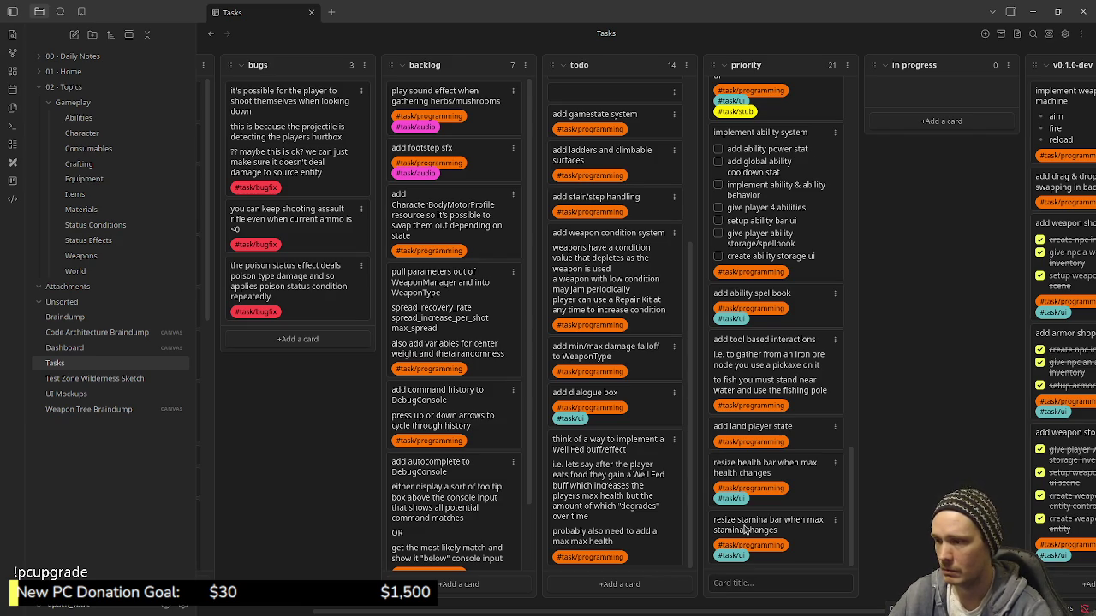
{"action": "scroll", "coordinate": [745, 531], "scroll_direction": "up", "scroll_amount": 3}
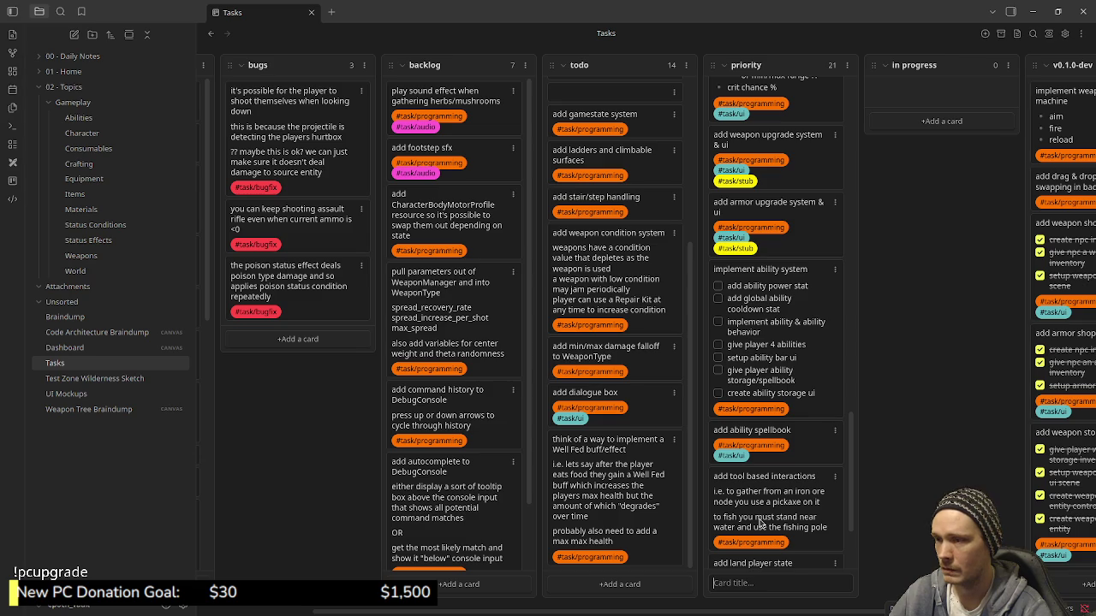
{"action": "scroll", "coordinate": [759, 523], "scroll_direction": "up", "scroll_amount": 2}
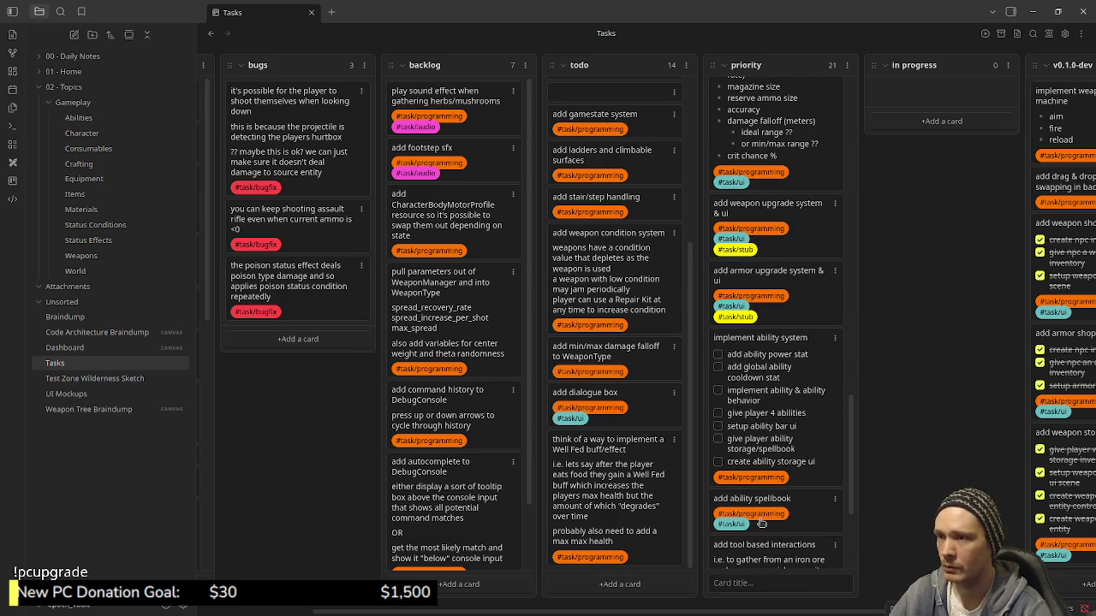
{"action": "scroll", "coordinate": [758, 524], "scroll_direction": "up", "scroll_amount": 3}
{"action": "scroll", "coordinate": [758, 524], "scroll_direction": "up", "scroll_amount": 2}
{"action": "scroll", "coordinate": [758, 523], "scroll_direction": "up", "scroll_amount": 2}
{"action": "scroll", "coordinate": [758, 524], "scroll_direction": "up", "scroll_amount": 1}
{"action": "scroll", "coordinate": [761, 524], "scroll_direction": "up", "scroll_amount": 3}
{"action": "scroll", "coordinate": [760, 524], "scroll_direction": "up", "scroll_amount": 7}
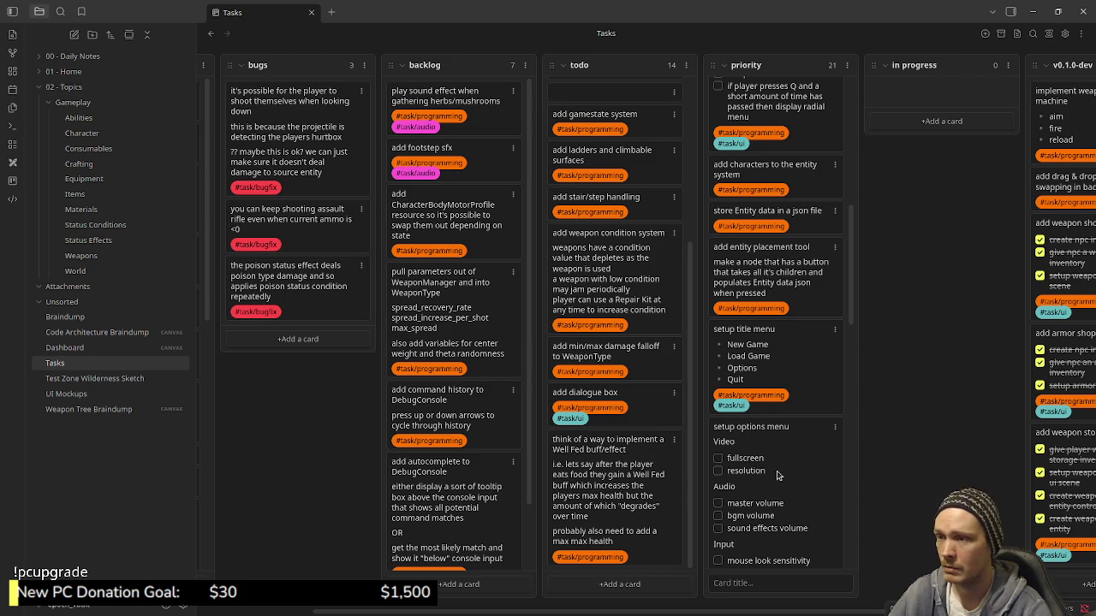
{"action": "scroll", "coordinate": [777, 475], "scroll_direction": "up", "scroll_amount": 1}
{"action": "scroll", "coordinate": [777, 475], "scroll_direction": "up", "scroll_amount": 1}
{"action": "scroll", "coordinate": [777, 475], "scroll_direction": "up", "scroll_amount": 1}
{"action": "scroll", "coordinate": [779, 479], "scroll_direction": "down", "scroll_amount": 5}
{"action": "scroll", "coordinate": [779, 479], "scroll_direction": "down", "scroll_amount": 4}
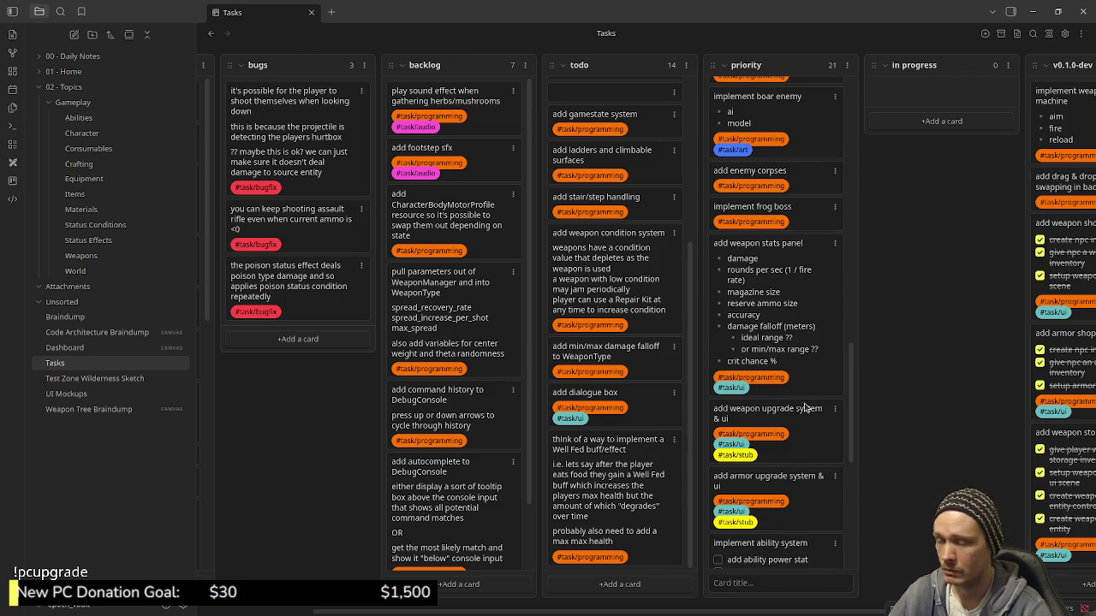
{"action": "scroll", "coordinate": [796, 479], "scroll_direction": "down", "scroll_amount": 1}
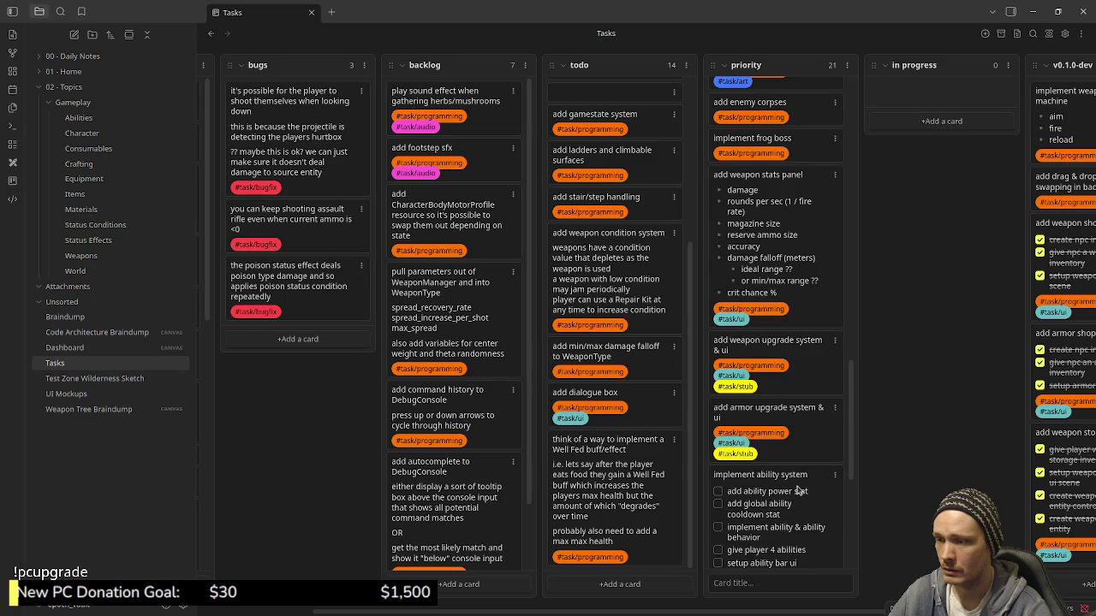
{"action": "scroll", "coordinate": [796, 490], "scroll_direction": "down", "scroll_amount": 1}
{"action": "scroll", "coordinate": [796, 491], "scroll_direction": "down", "scroll_amount": 3}
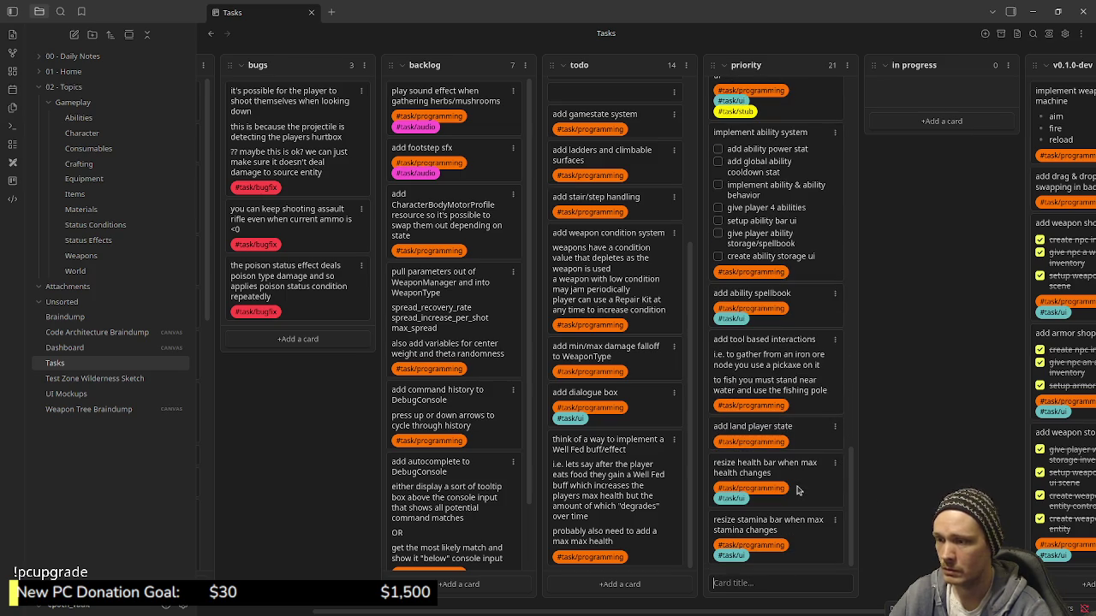
{"action": "scroll", "coordinate": [796, 490], "scroll_direction": "down", "scroll_amount": 2}
{"action": "scroll", "coordinate": [796, 491], "scroll_direction": "down", "scroll_amount": 2}
{"action": "scroll", "coordinate": [796, 491], "scroll_direction": "down", "scroll_amount": 2}
{"action": "scroll", "coordinate": [796, 490], "scroll_direction": "down", "scroll_amount": 2}
{"action": "scroll", "coordinate": [796, 490], "scroll_direction": "up", "scroll_amount": 2}
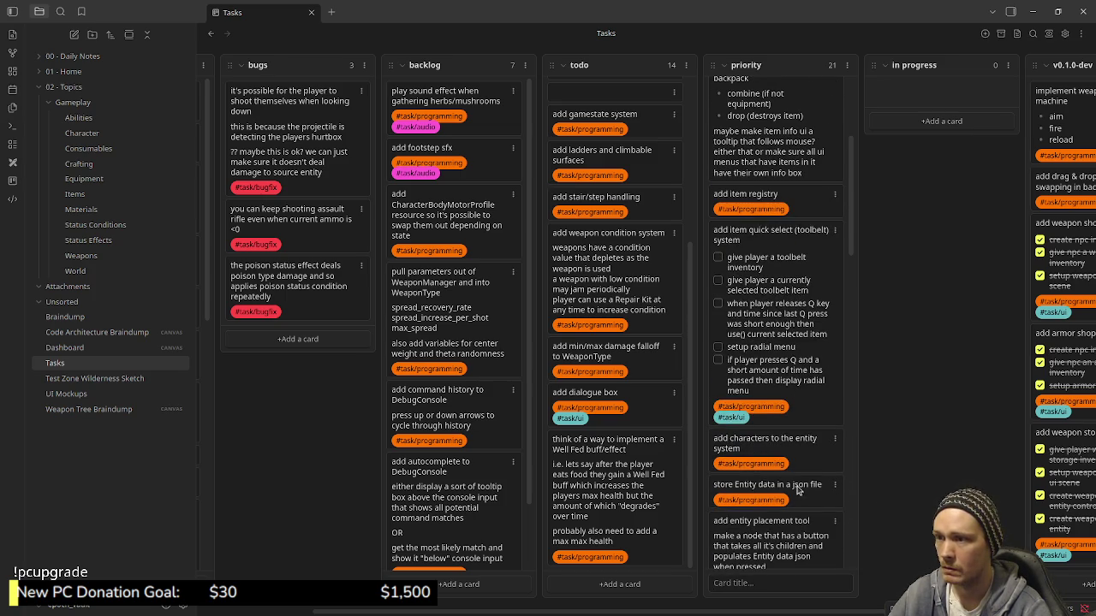
{"action": "scroll", "coordinate": [795, 491], "scroll_direction": "up", "scroll_amount": 1}
{"action": "scroll", "coordinate": [796, 490], "scroll_direction": "up", "scroll_amount": 1}
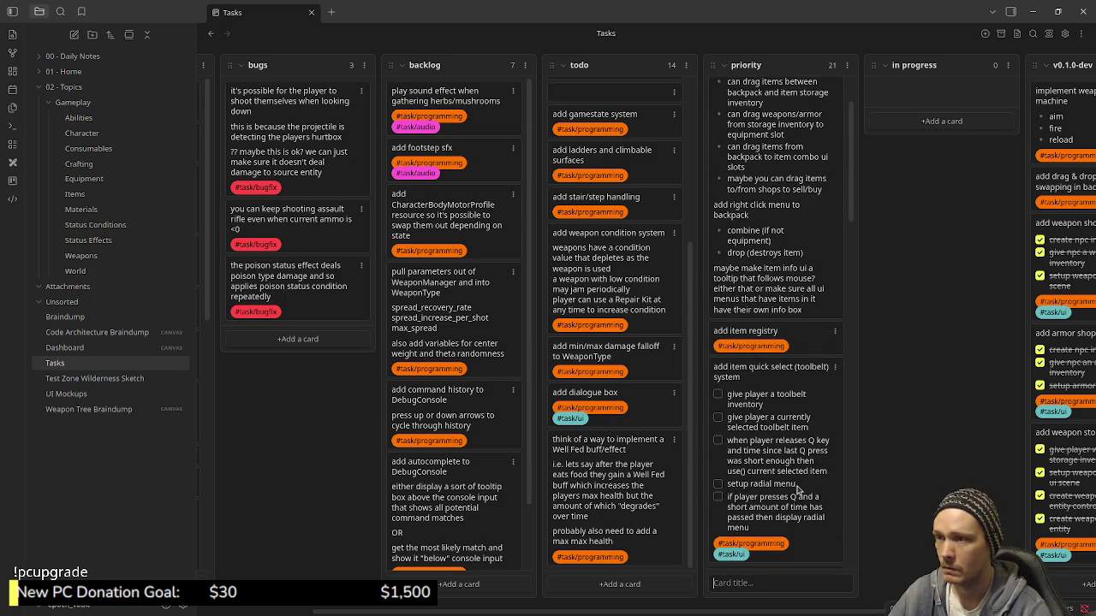
{"action": "scroll", "coordinate": [796, 491], "scroll_direction": "up", "scroll_amount": 1}
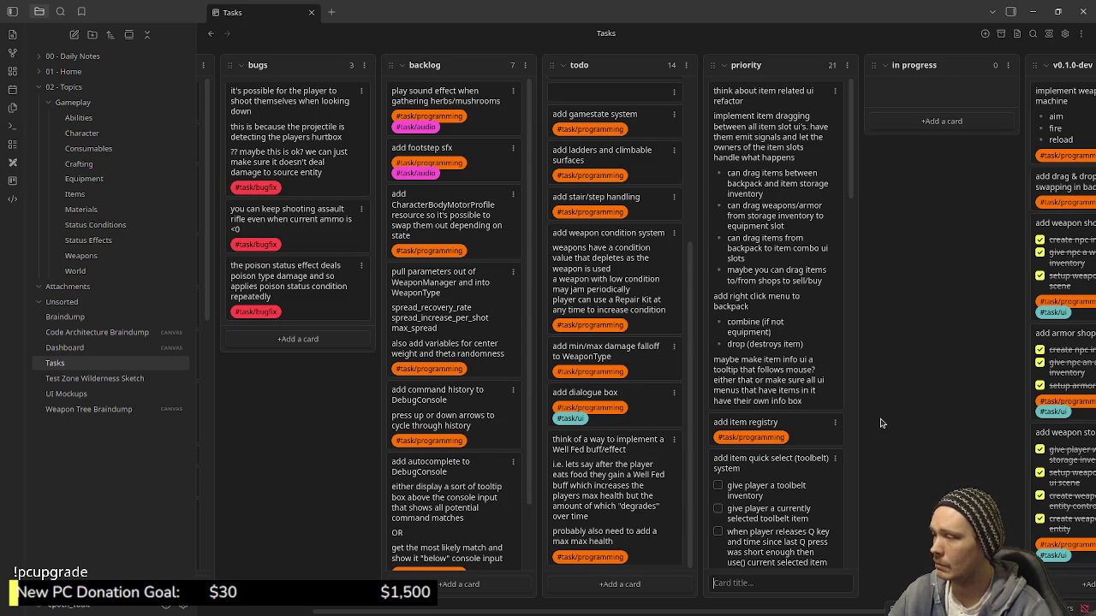
{"action": "mouse_move", "coordinate": [853, 613]}
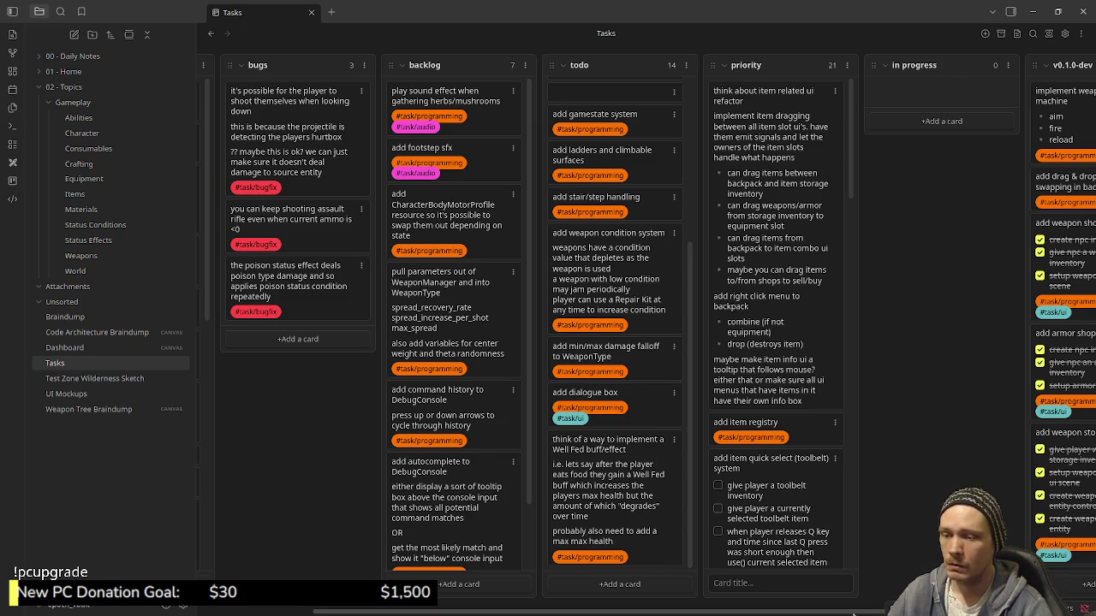
{"action": "mouse_move", "coordinate": [853, 613]}
{"action": "left_mouse_down"}
{"action": "mouse_move", "coordinate": [595, 613]}
{"action": "mouse_move", "coordinate": [749, 613]}
{"action": "left_mouse_up"}
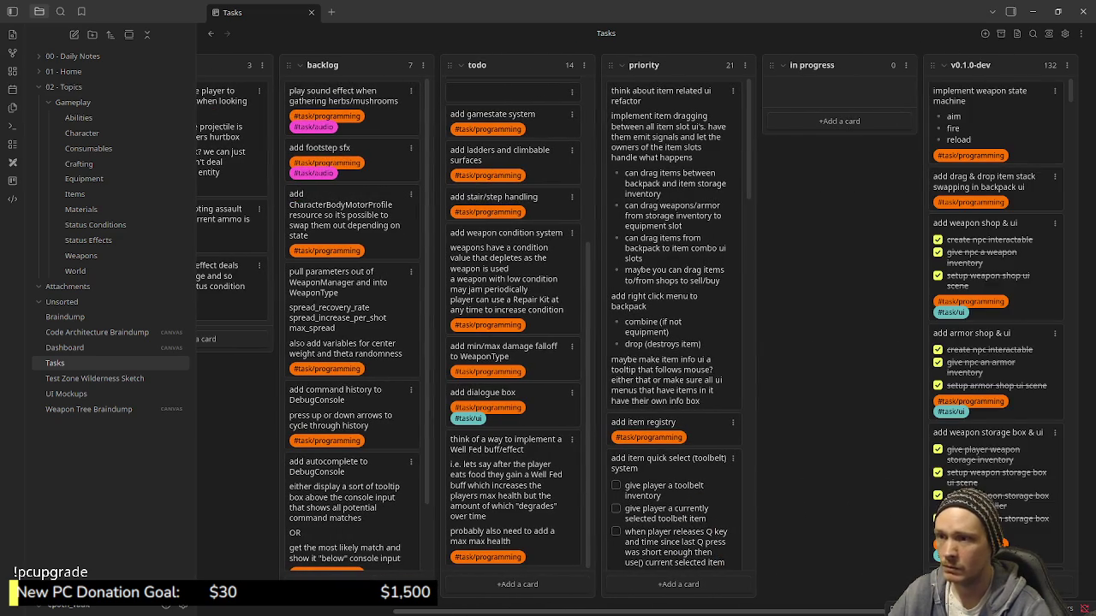
{"action": "scroll", "coordinate": [714, 442], "scroll_direction": "down", "scroll_amount": 5}
{"action": "scroll", "coordinate": [716, 457], "scroll_direction": "down", "scroll_amount": 5}
{"action": "scroll", "coordinate": [719, 428], "scroll_direction": "down", "scroll_amount": 5}
{"action": "scroll", "coordinate": [753, 325], "scroll_direction": "down", "scroll_amount": 5}
{"action": "scroll", "coordinate": [741, 214], "scroll_direction": "down", "scroll_amount": 5}
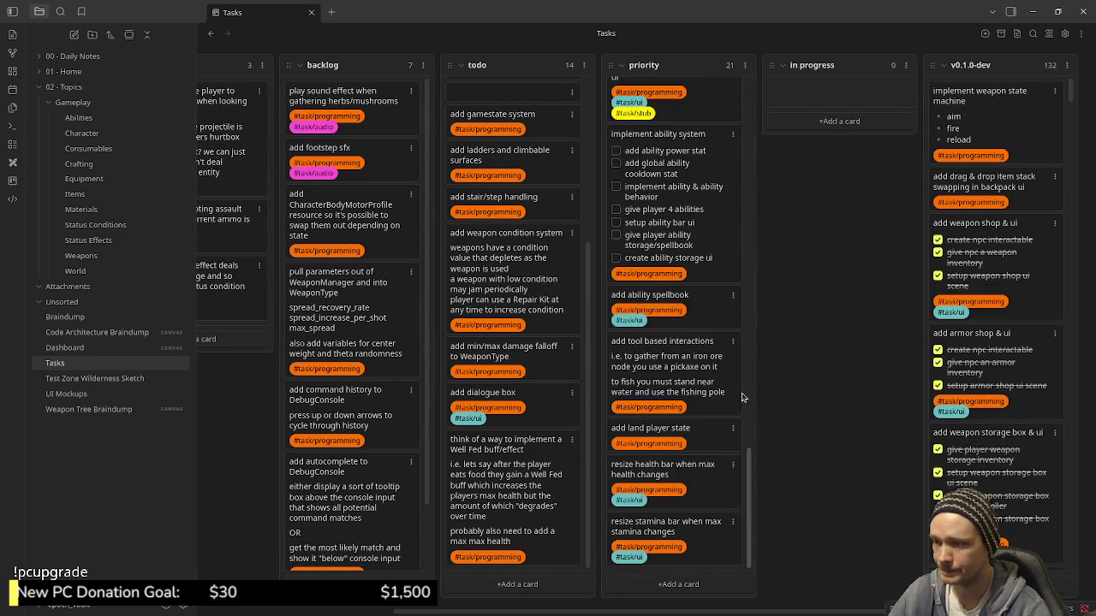
{"action": "scroll", "coordinate": [733, 126], "scroll_direction": "up", "scroll_amount": 1}
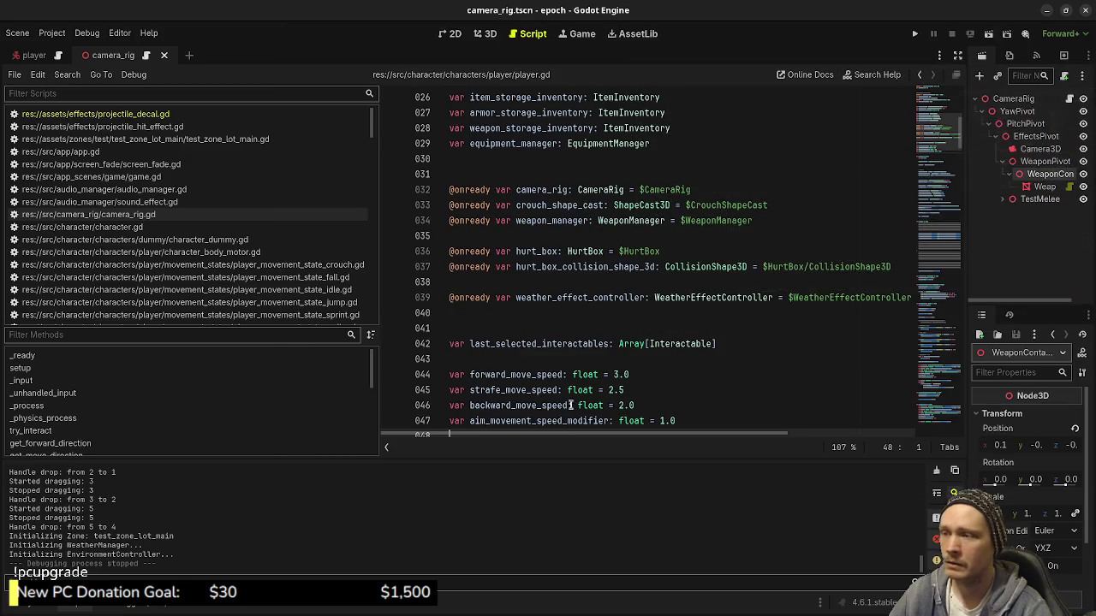
{"action": "left_click", "coordinate": [1032, 11]}
Bring player.gd to the movement speed getters and the can_sprint and is_sprinting functions near line 275.
{"action": "left_click", "coordinate": [454, 312]}
{"action": "scroll", "coordinate": [287, 252], "scroll_direction": "down", "scroll_amount": 3}
{"action": "scroll", "coordinate": [288, 252], "scroll_direction": "up", "scroll_amount": 2}
{"action": "scroll", "coordinate": [287, 252], "scroll_direction": "down", "scroll_amount": 3}
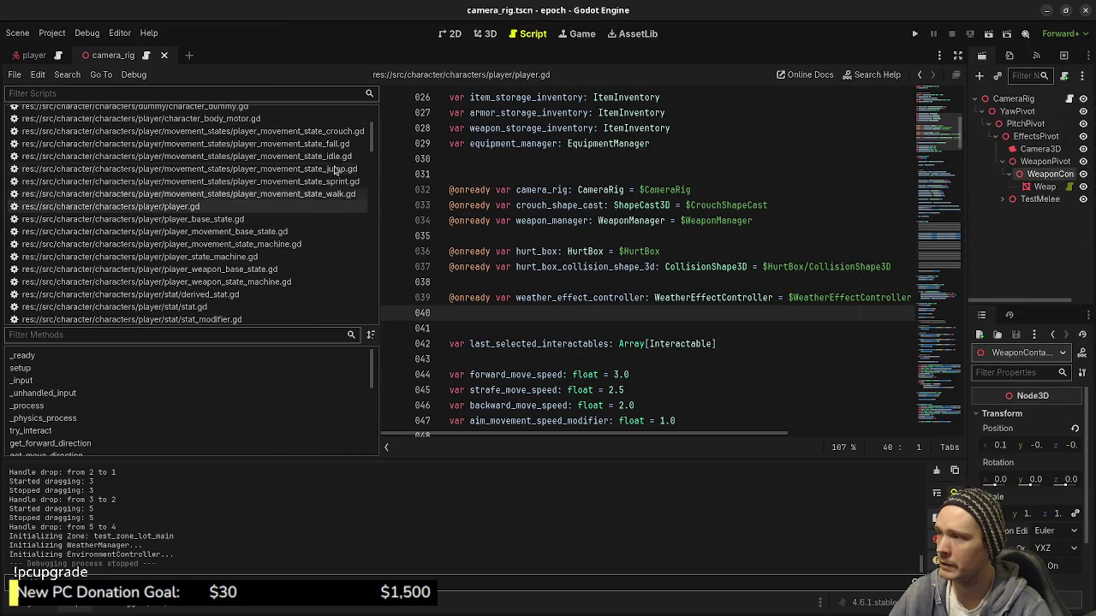
{"action": "scroll", "coordinate": [282, 308], "scroll_direction": "down", "scroll_amount": 2}
{"action": "scroll", "coordinate": [291, 313], "scroll_direction": "down", "scroll_amount": 2}
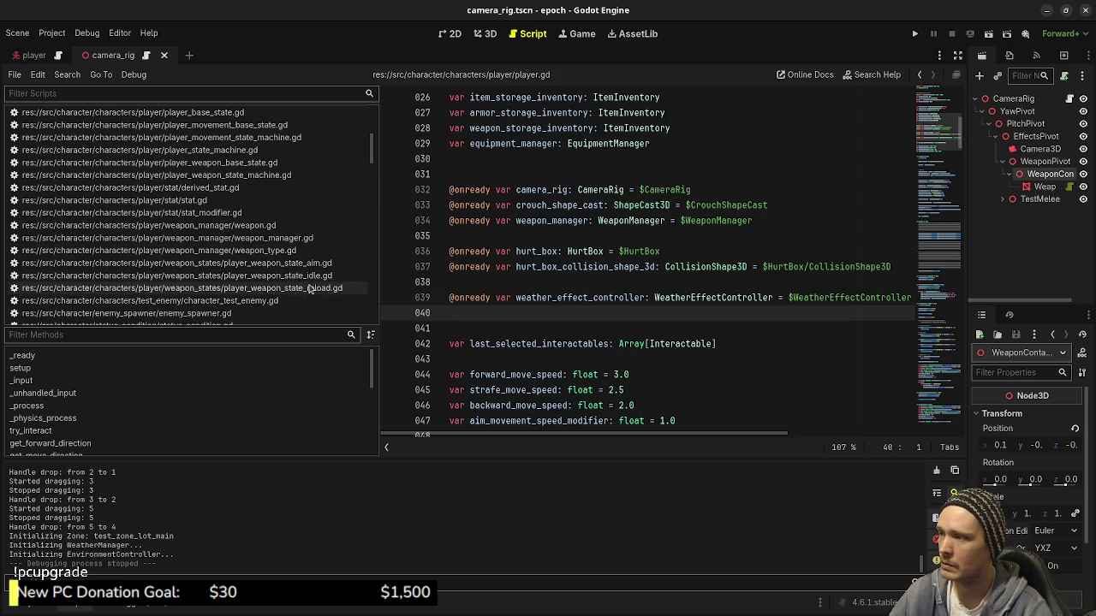
{"action": "scroll", "coordinate": [590, 332], "scroll_direction": "down", "scroll_amount": 5}
{"action": "scroll", "coordinate": [603, 333], "scroll_direction": "down", "scroll_amount": 5}
{"action": "scroll", "coordinate": [616, 333], "scroll_direction": "down", "scroll_amount": 4}
{"action": "scroll", "coordinate": [633, 335], "scroll_direction": "down", "scroll_amount": 5}
{"action": "scroll", "coordinate": [638, 334], "scroll_direction": "down", "scroll_amount": 6}
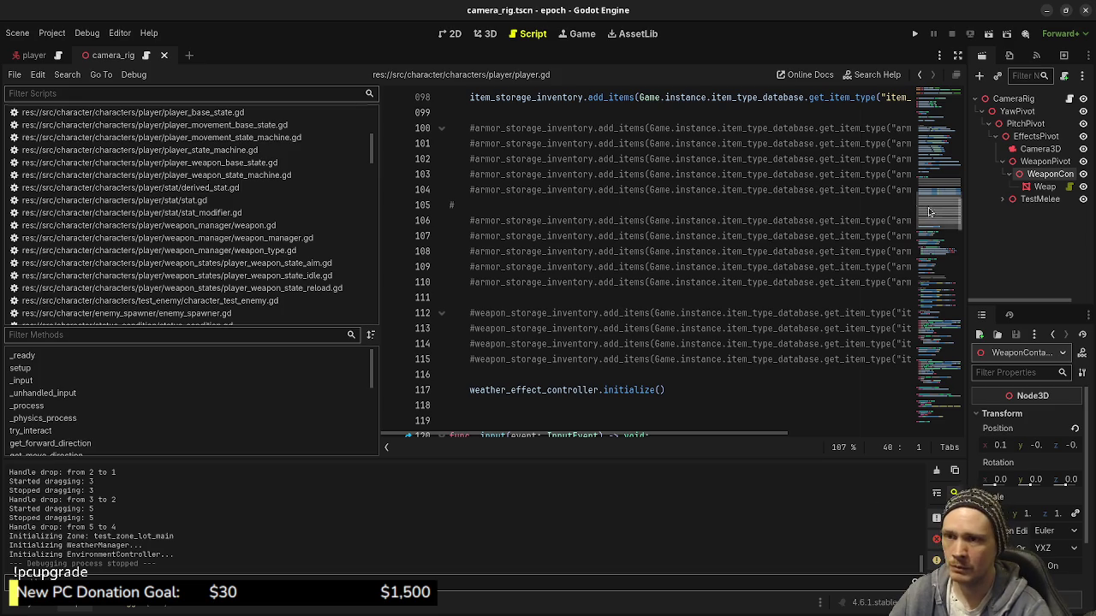
{"action": "scroll", "coordinate": [946, 248], "scroll_direction": "down", "scroll_amount": 5}
{"action": "left_click_drag", "start_coordinate": [946, 248], "coordinate": [944, 418]}
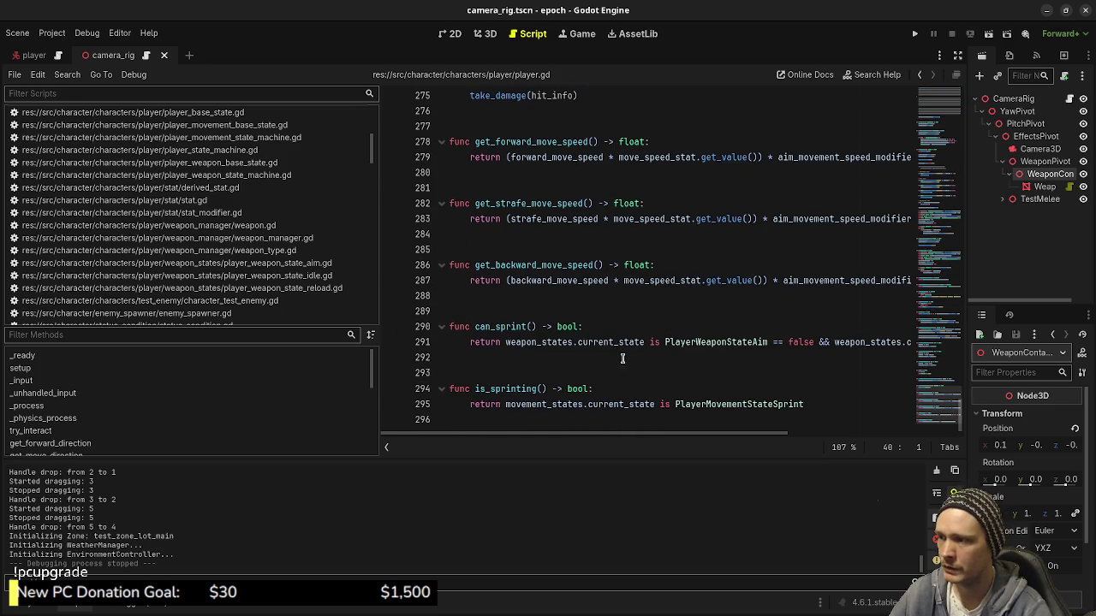